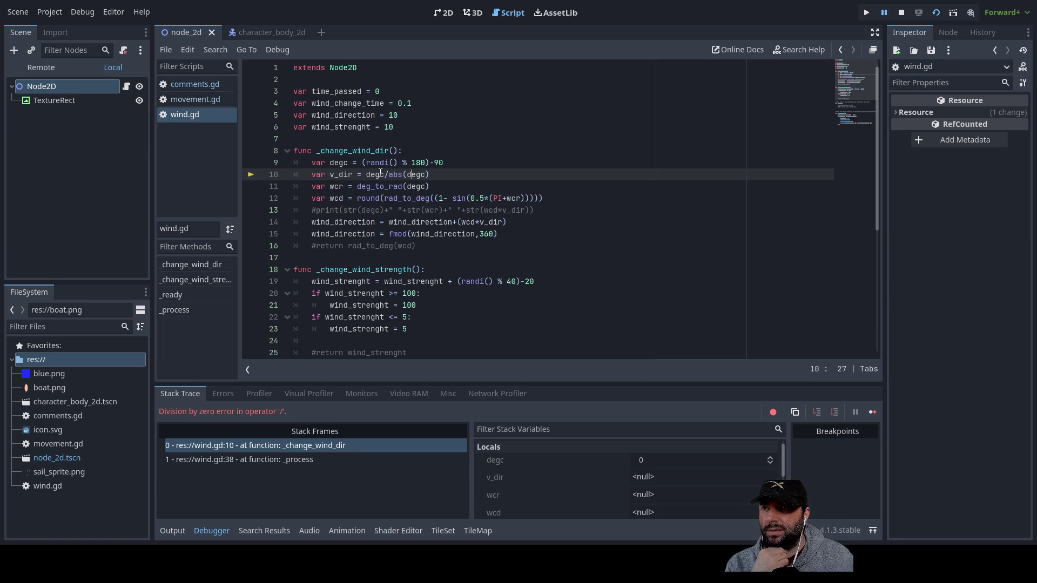
Retype the degc offset value in the degc line, leaving it at 90
double_click(380, 174)
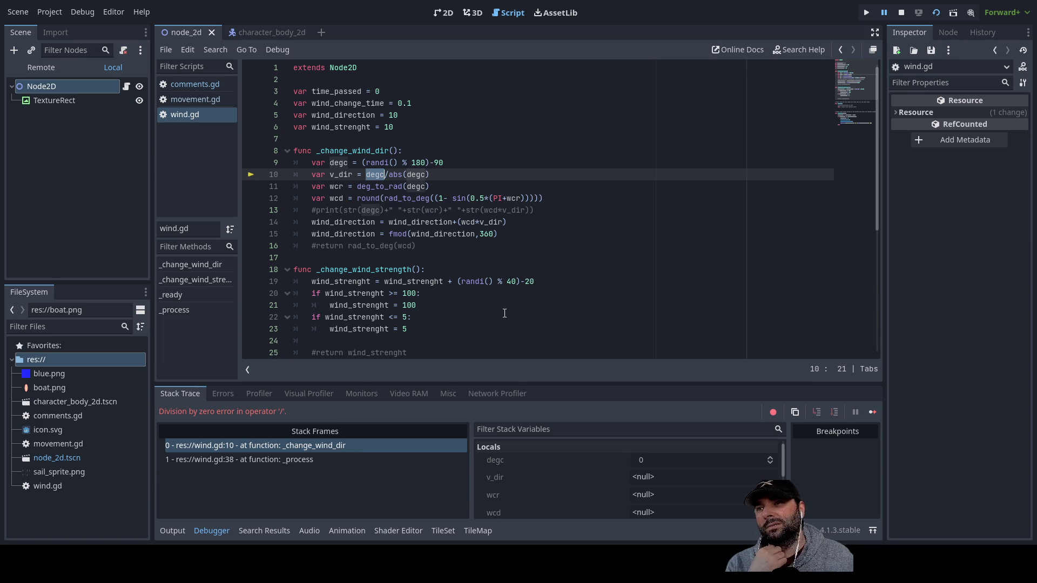
click(445, 163)
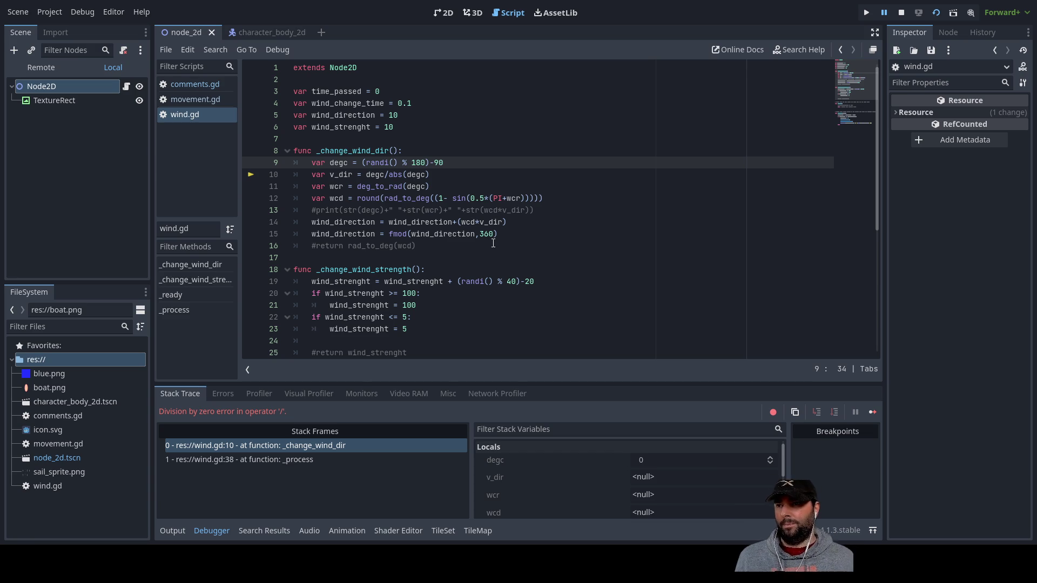
key(BackSpace)
key(BackSpace)
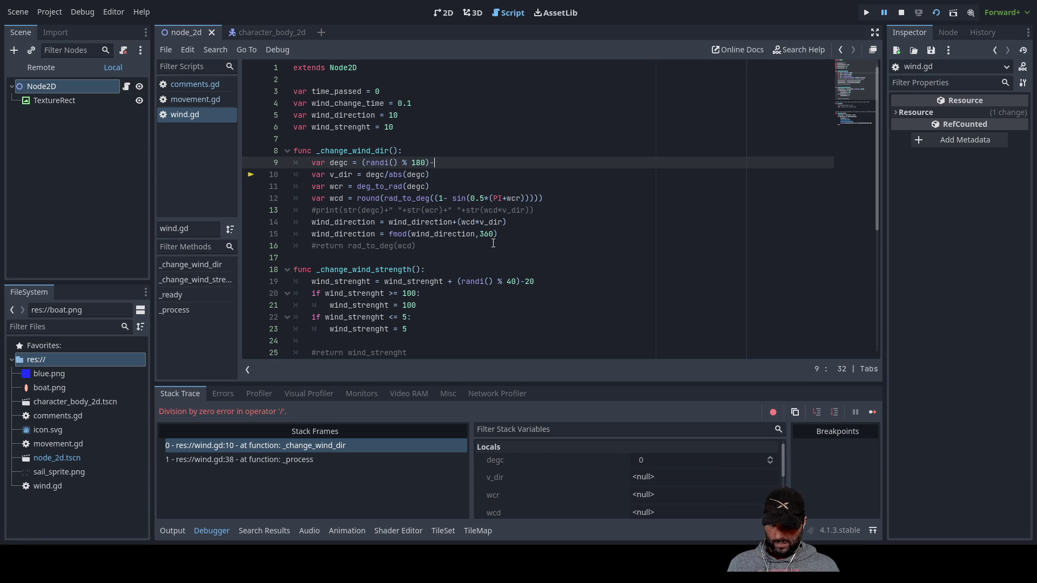
text(89)
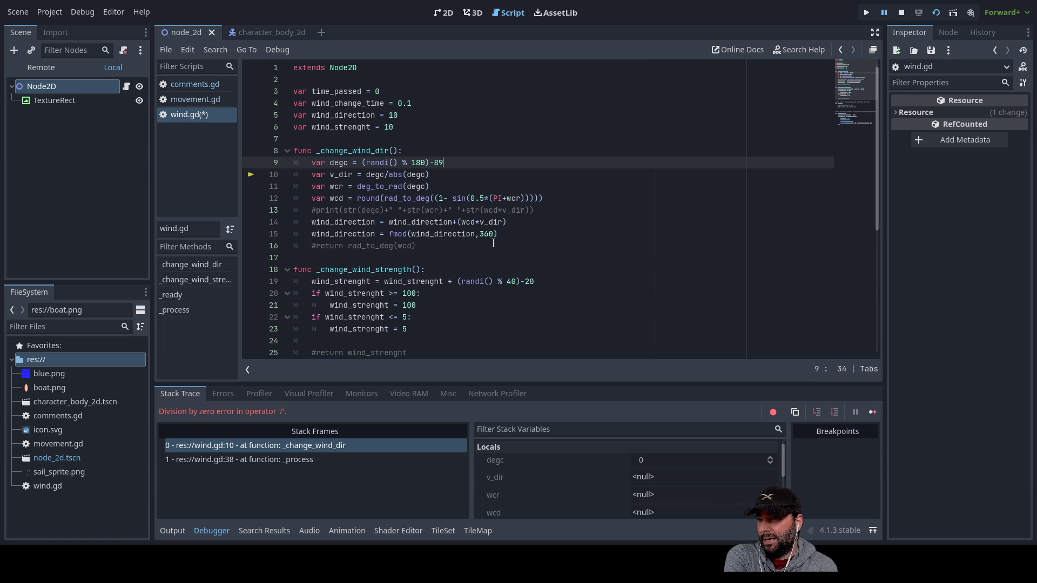
text(90)
Open a new line above the v_dir division line and write 'if degc = 0'
key(Down)
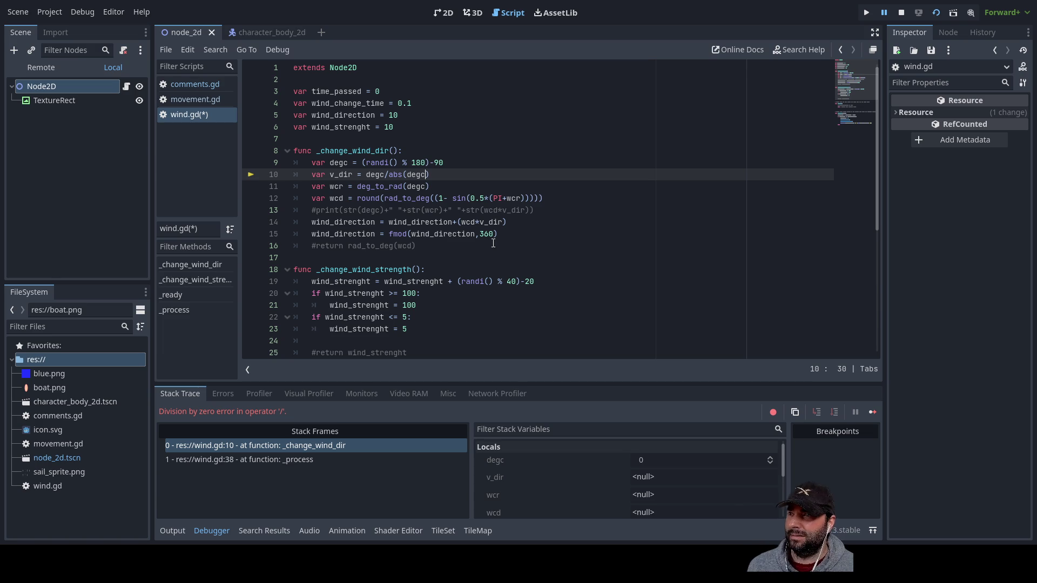
key(Left)
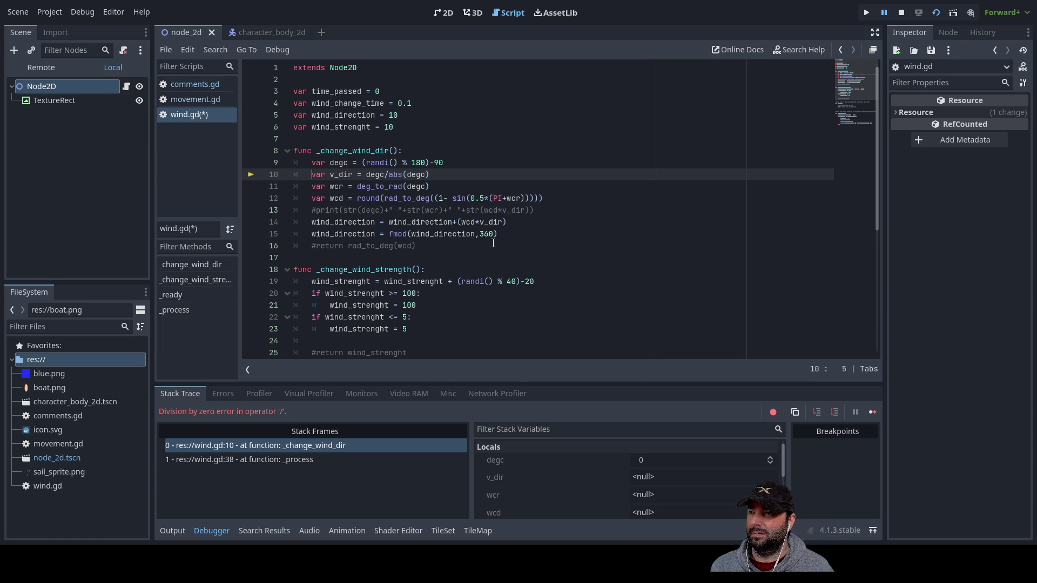
key(Return)
key(Up)
text(if)
key(Up)
key(shift+Right)
key(shift+Right)
key(shift+Right)
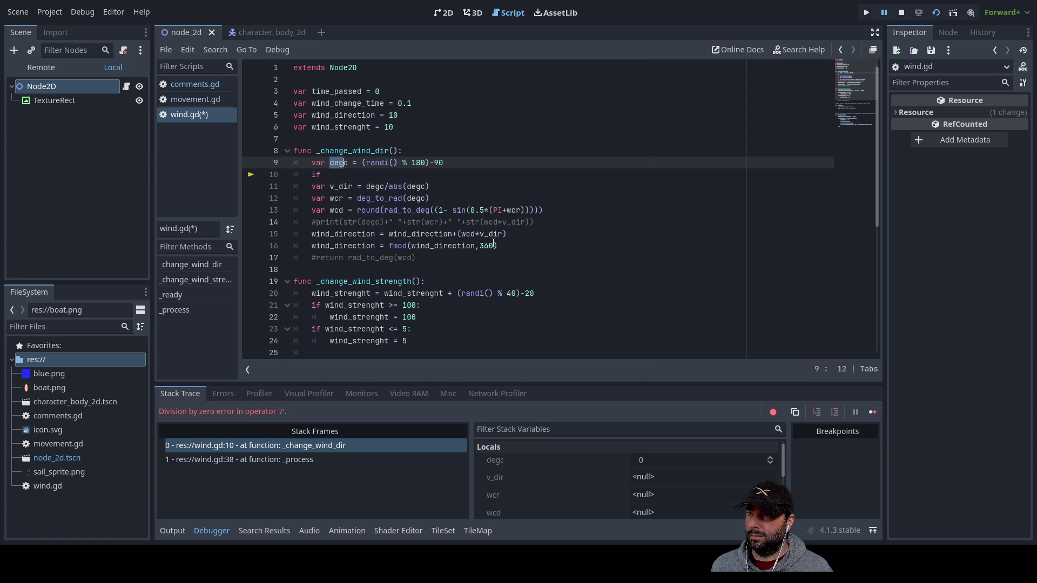
key(Down)
text(degc = 0)
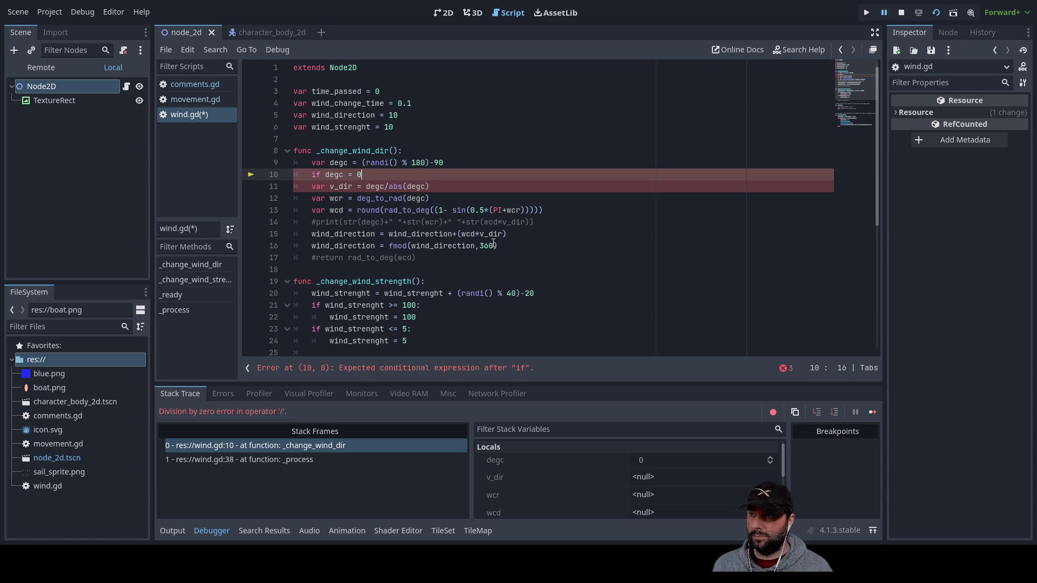
key(Return)
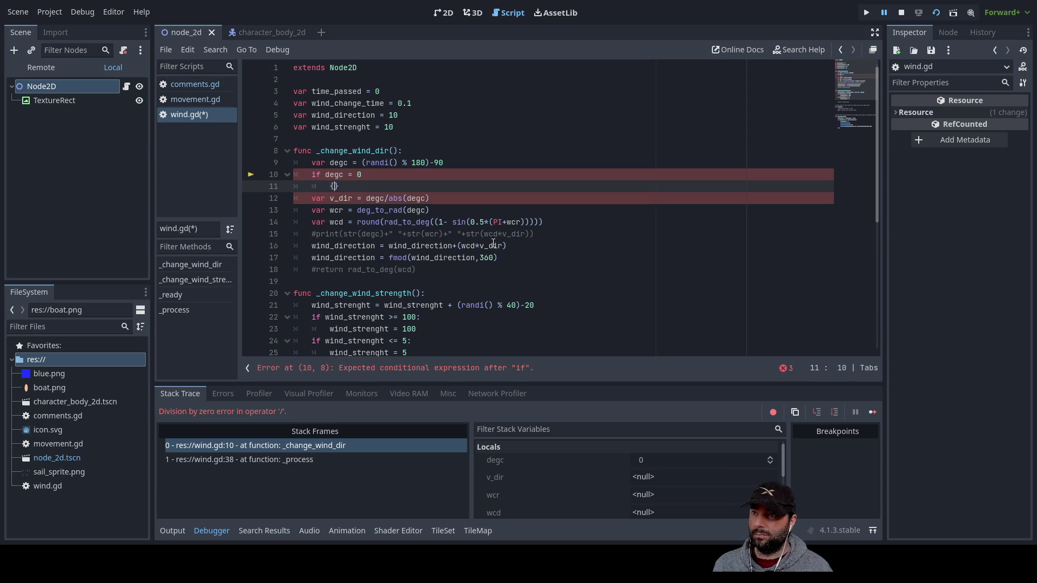
Add an indented 'v_dir = 0' under the if, then begin an 'else' line
key(Up)
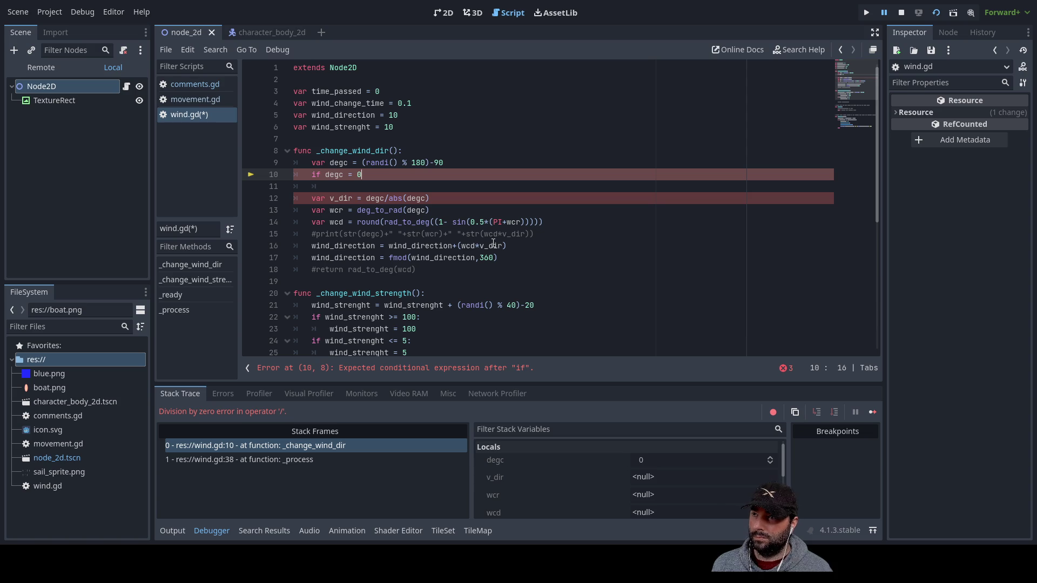
key(Down)
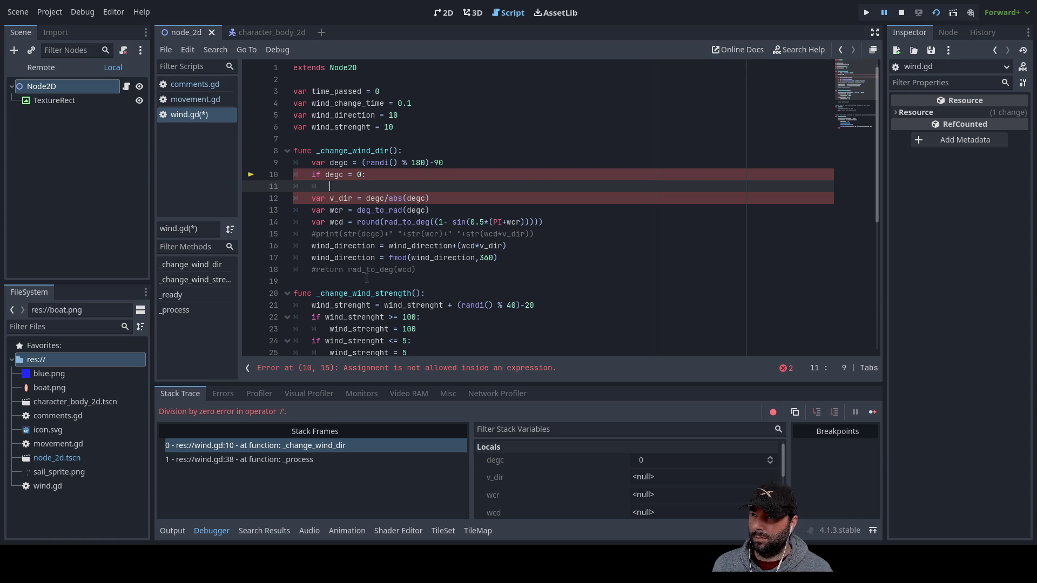
double_click(338, 198)
key(ctrl+c)
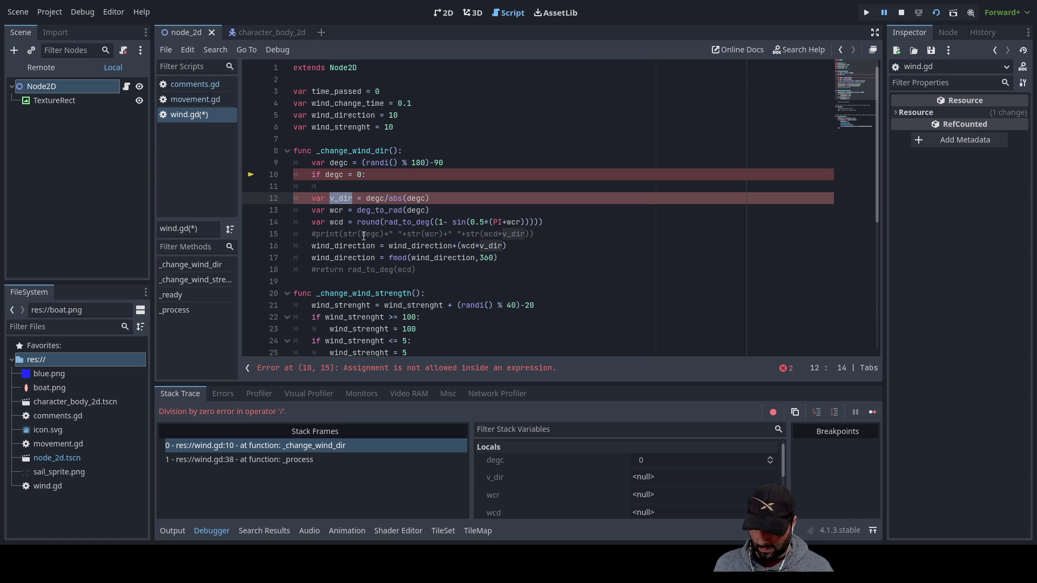
key(Up)
key(ctrl+v)
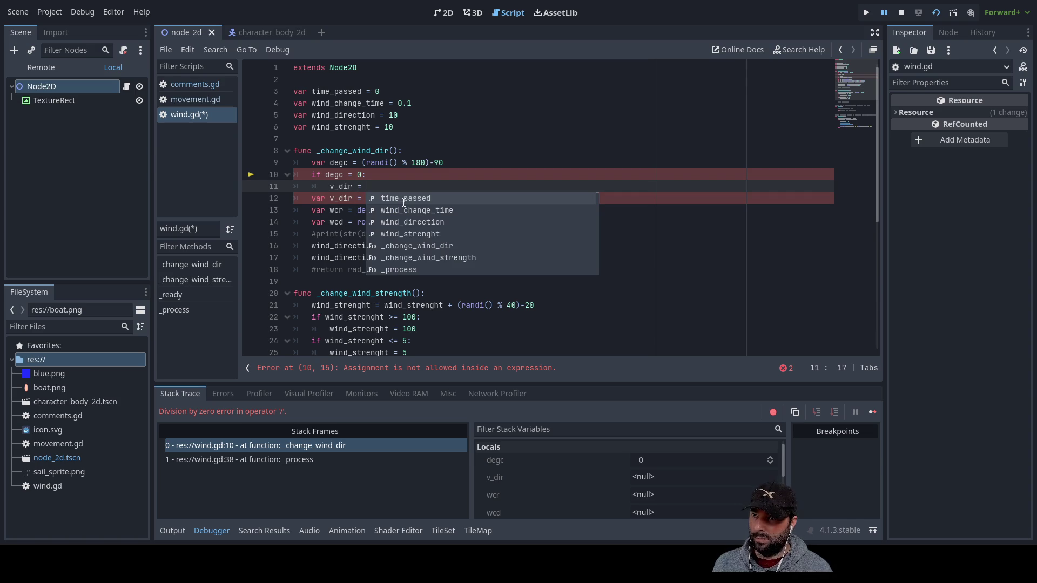
text(0)
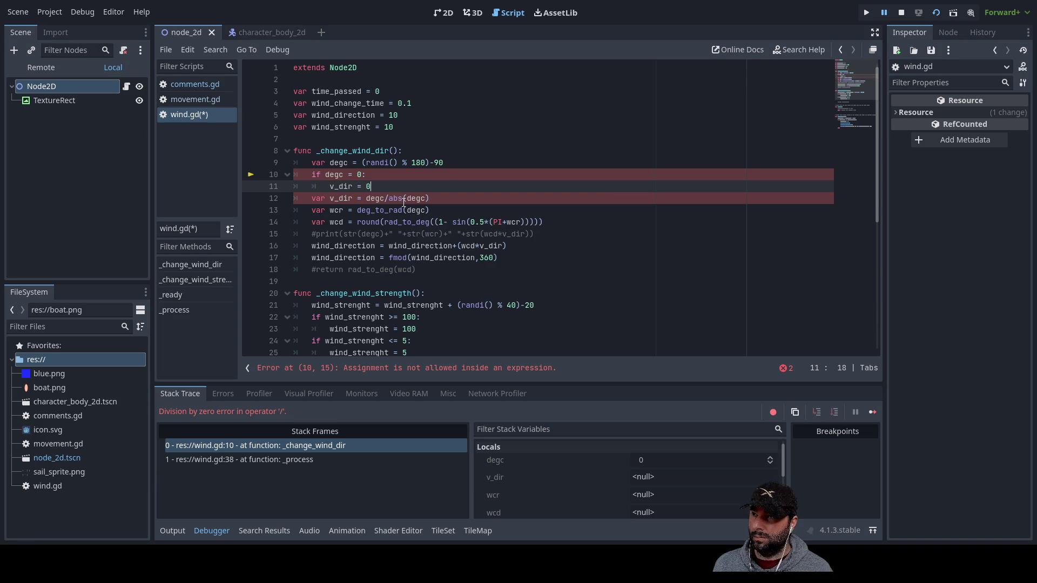
key(Return)
key(BackSpace)
text(else)
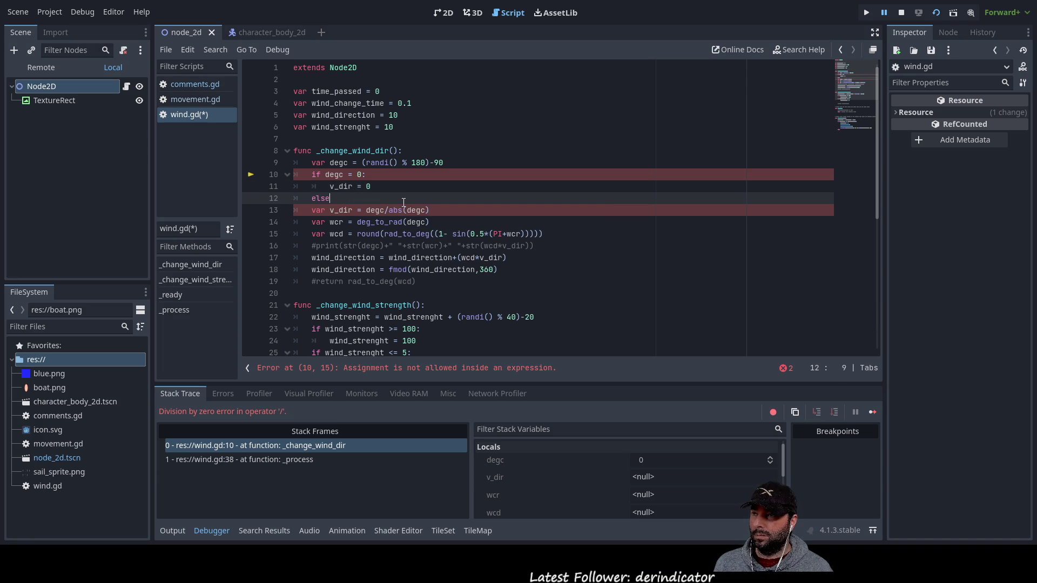
Indent the v_dir = degc/abs(degc) line under else and delete its 'var' keyword
key(Down)
key(Left)
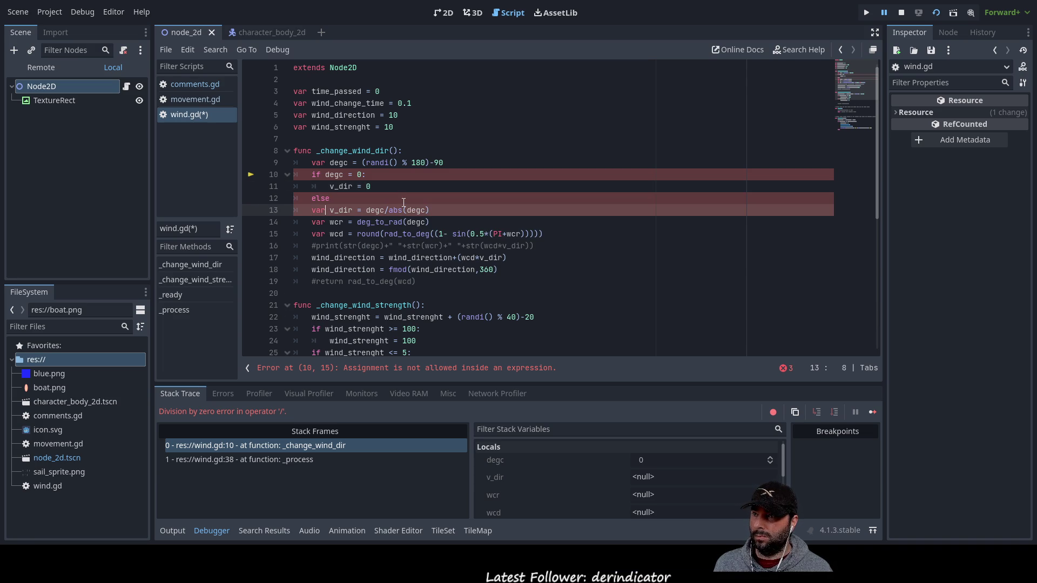
key(Home)
key(Tab)
key(Up)
key(Up)
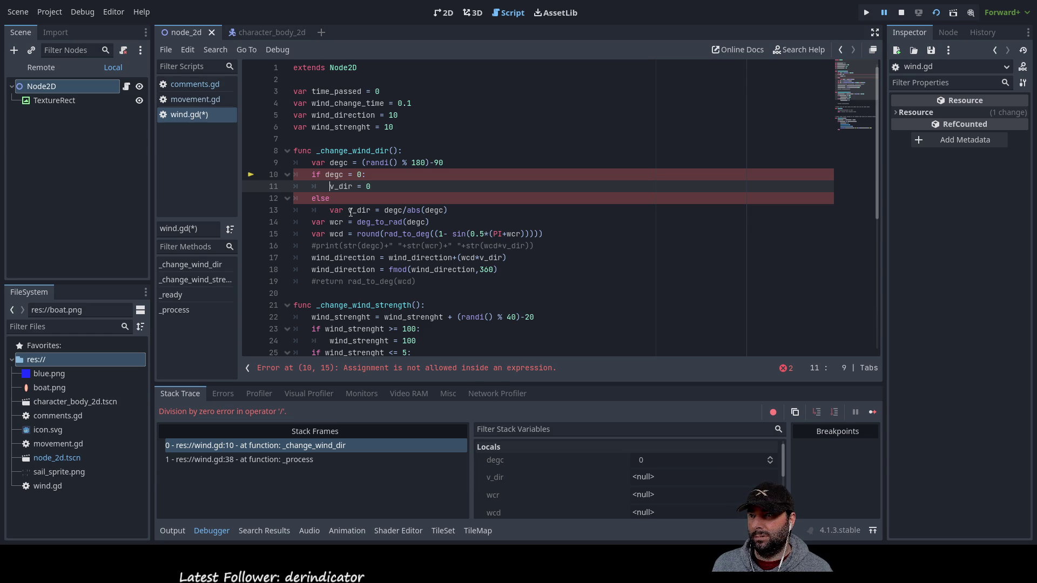
key(Down)
key(Down)
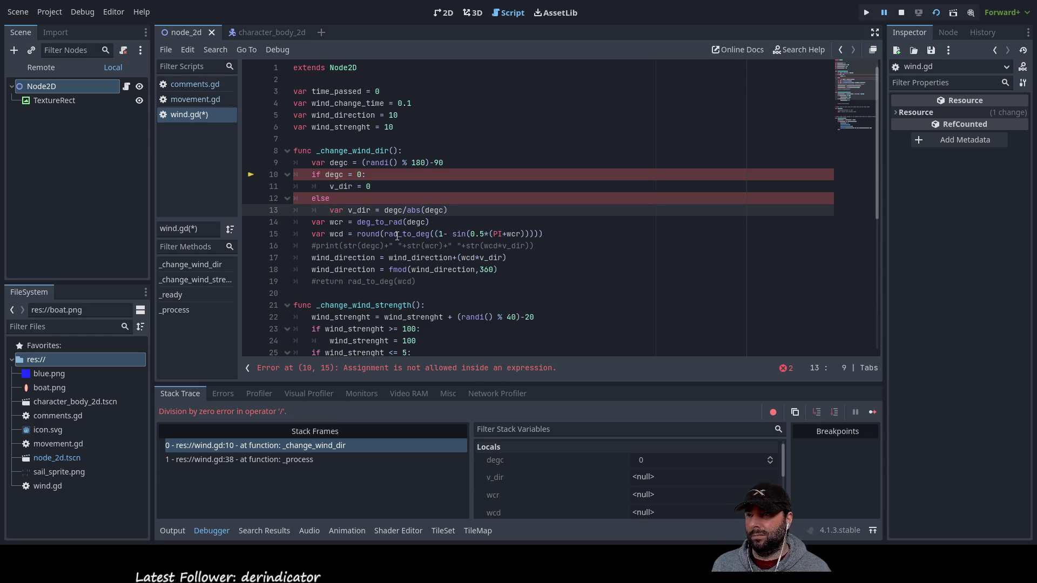
key(Delete)
key(Delete)
key(Delete)
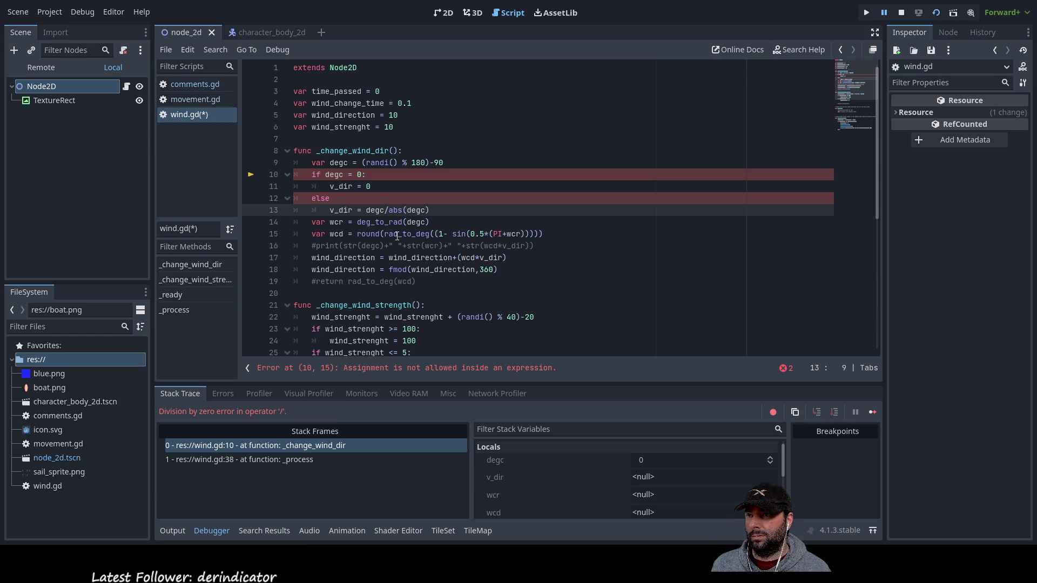
Check the if degc line and re-indent 'v_dir = 0' one level under the if
key(Up)
key(Up)
key(Up)
key(Down)
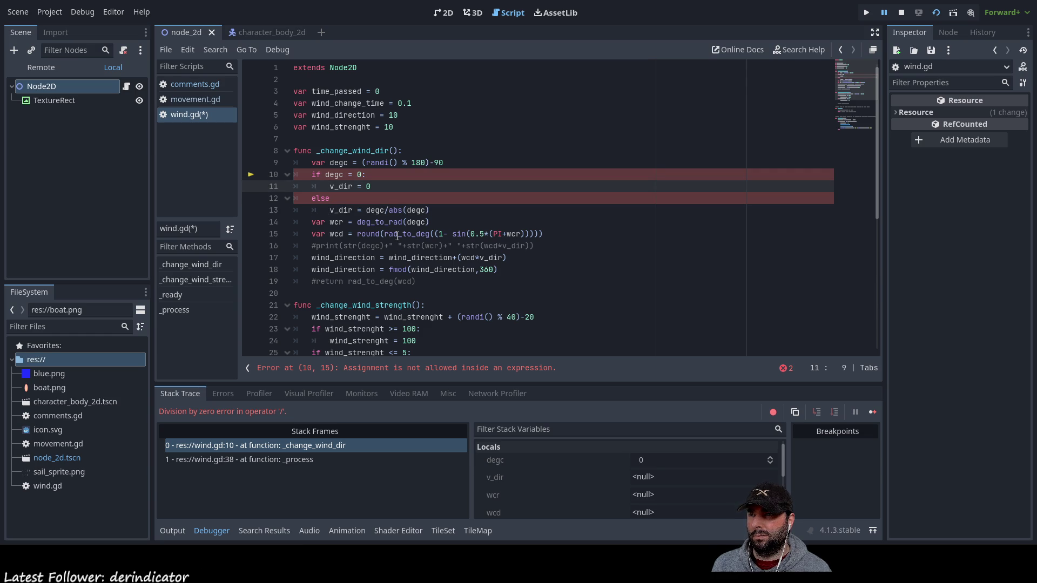
key(Up)
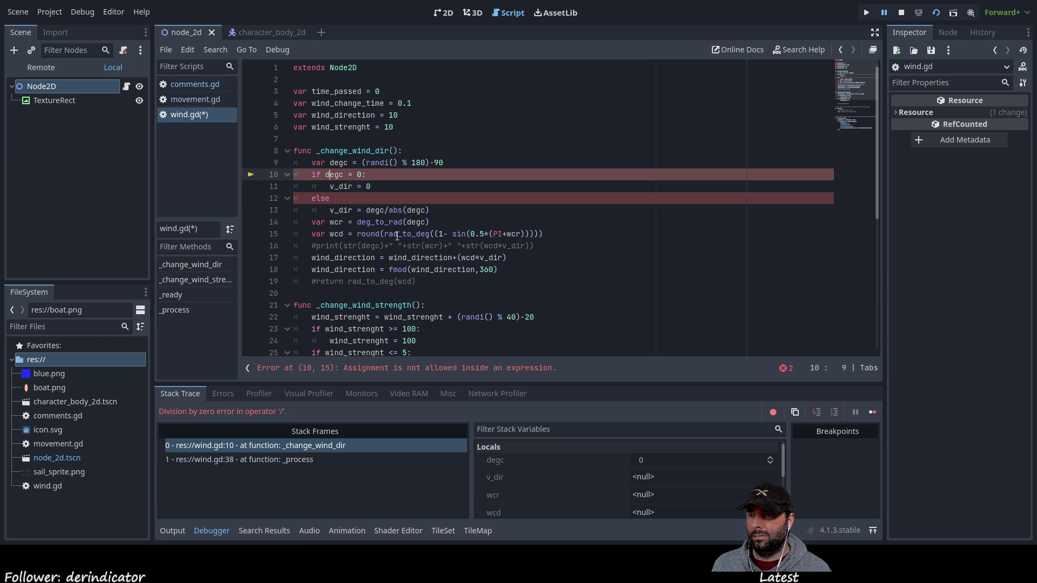
key(Down)
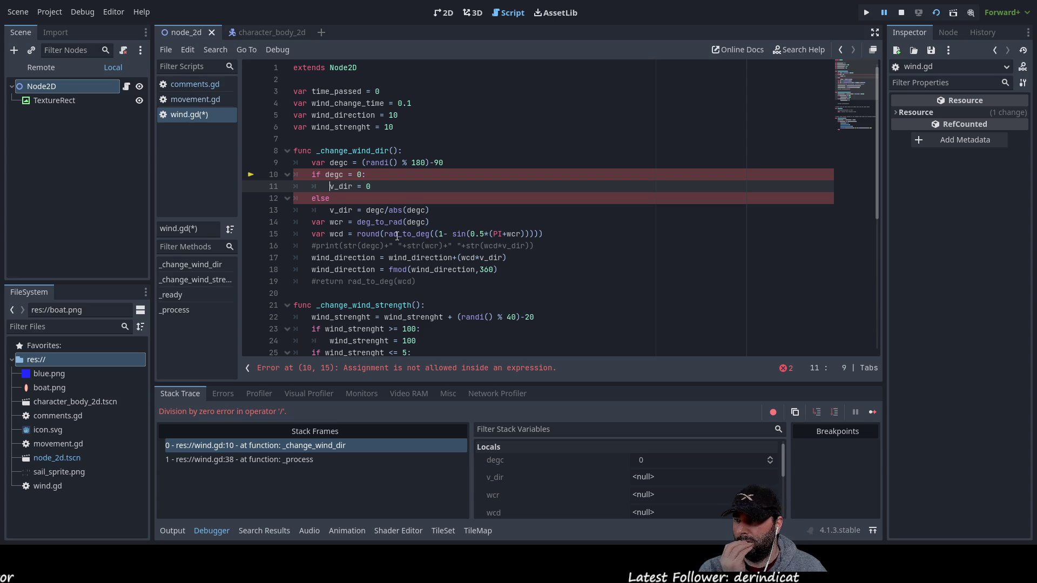
key(Up)
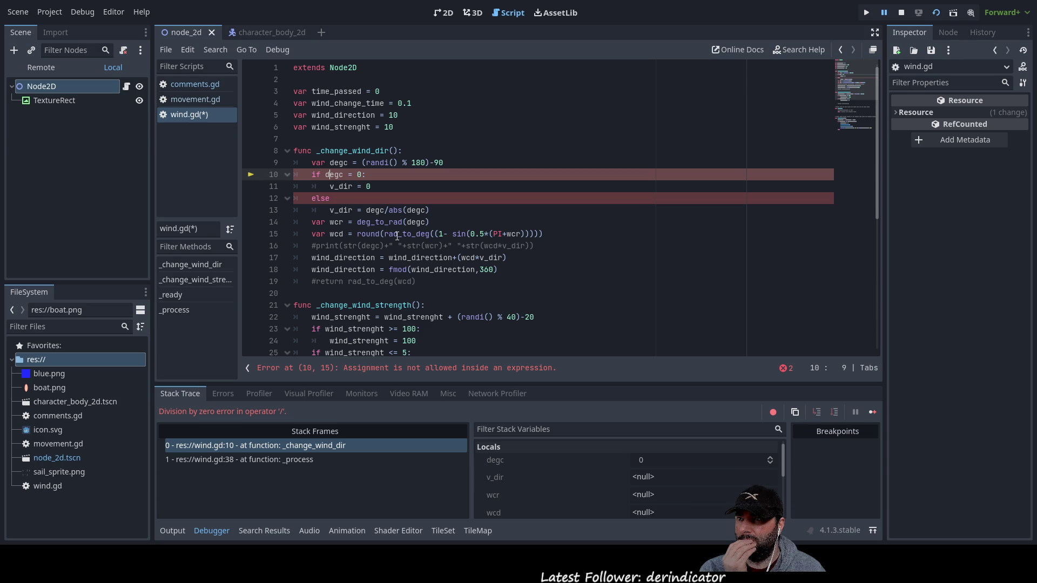
key(Right)
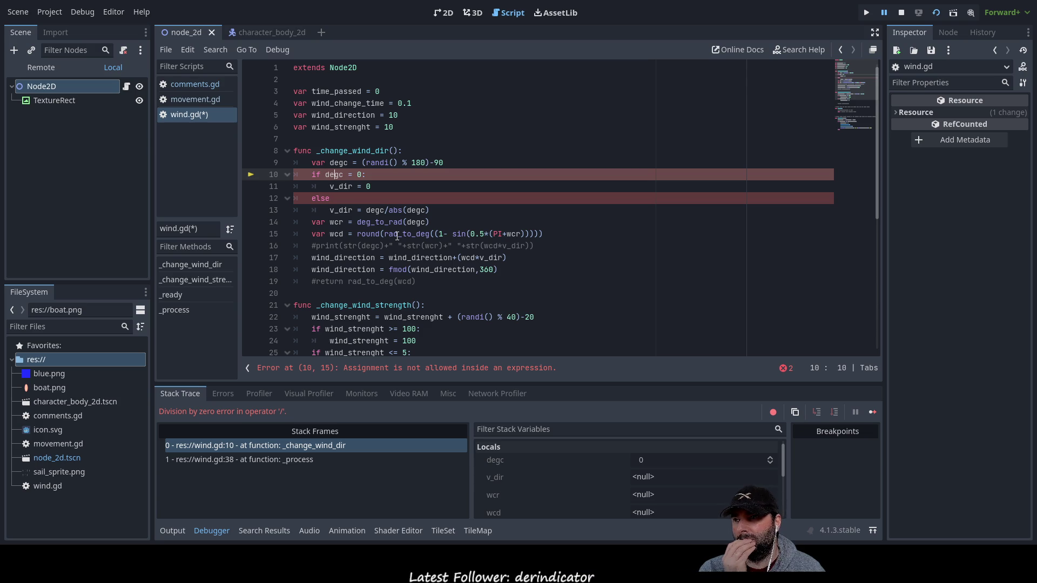
key(Left)
key(Left)
key(Left)
key(Left)
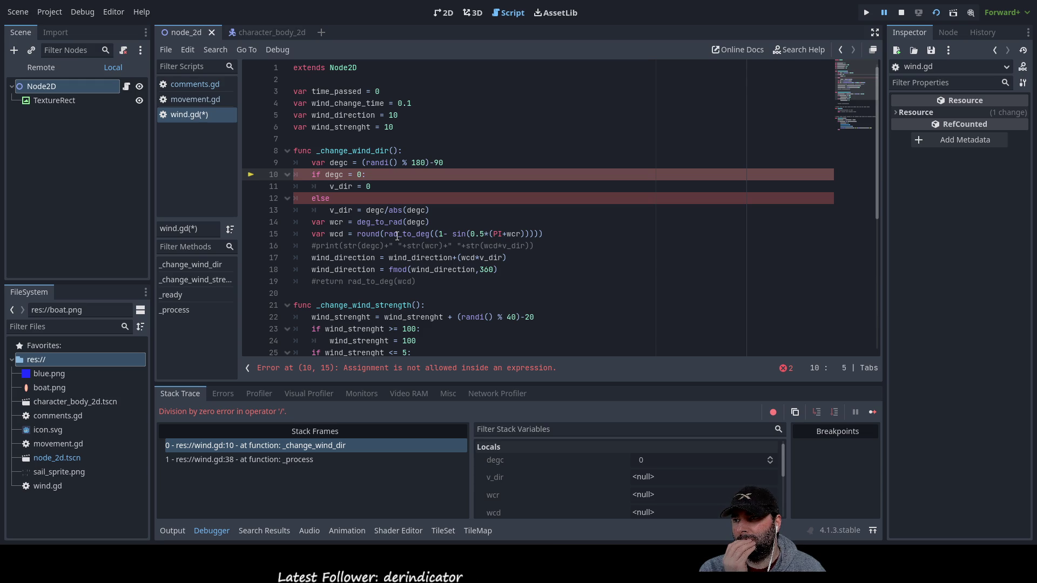
key(ctrl+Right)
key(ctrl+Right)
key(ctrl+Right)
key(ctrl+Right)
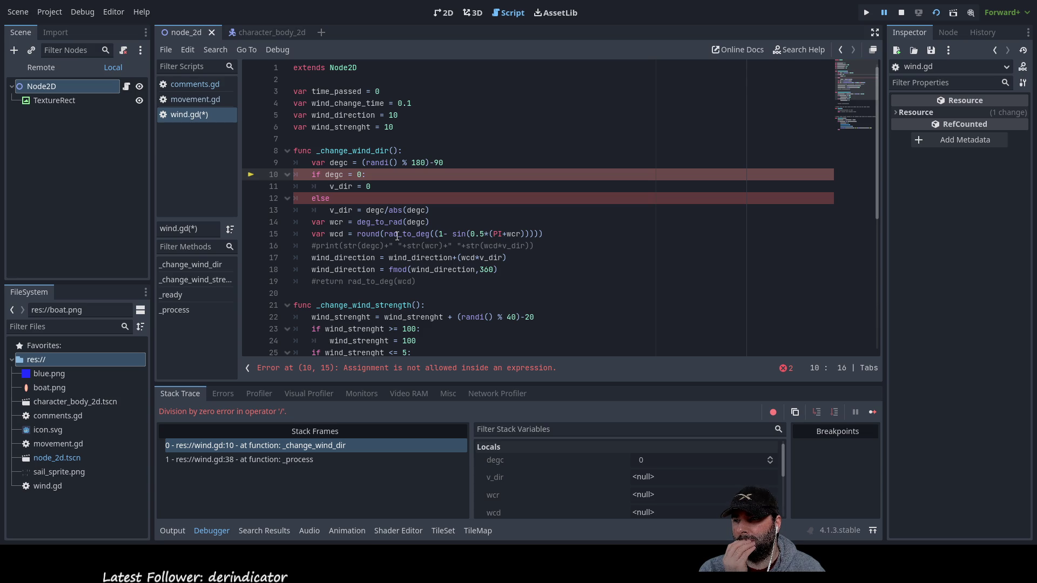
key(Down)
key(Left)
key(Left)
key(Left)
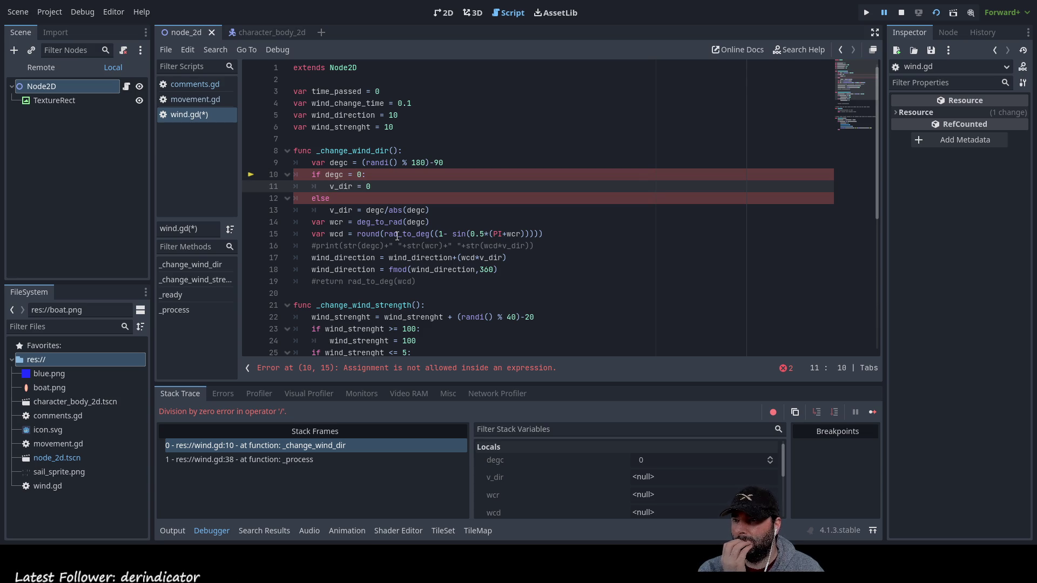
key(Left)
key(BackSpace)
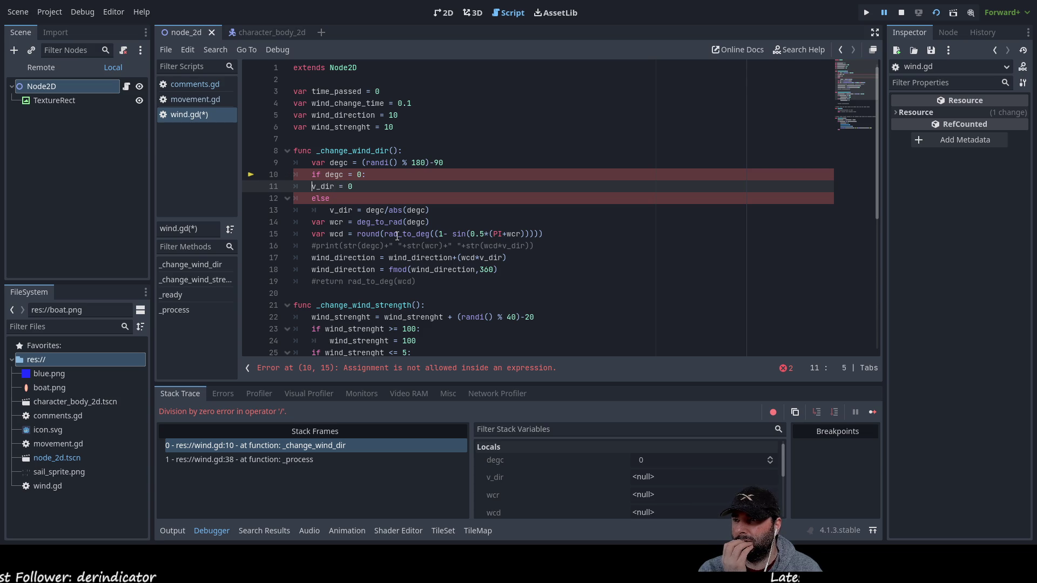
key(Tab)
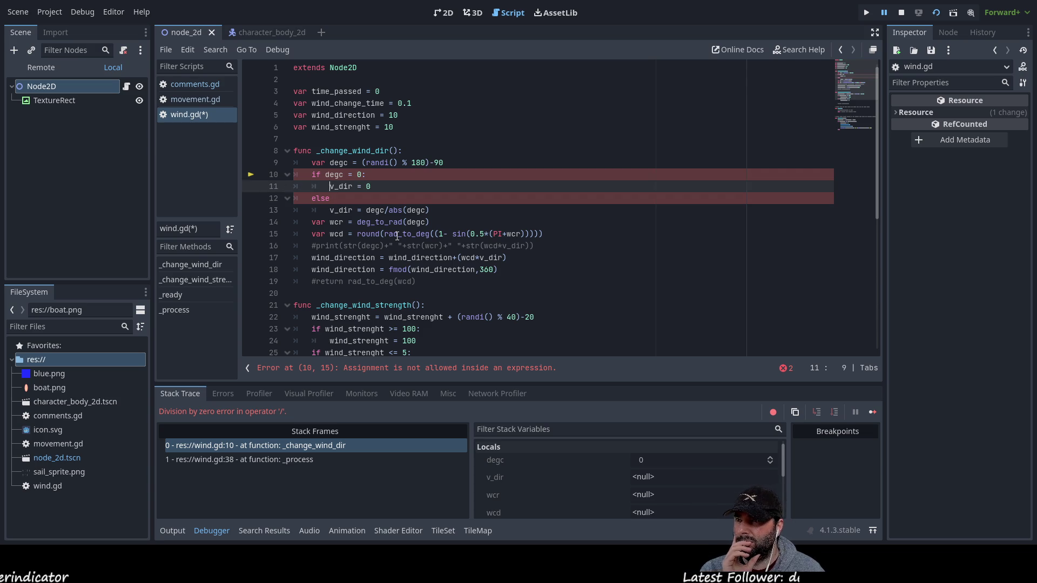
key(Down)
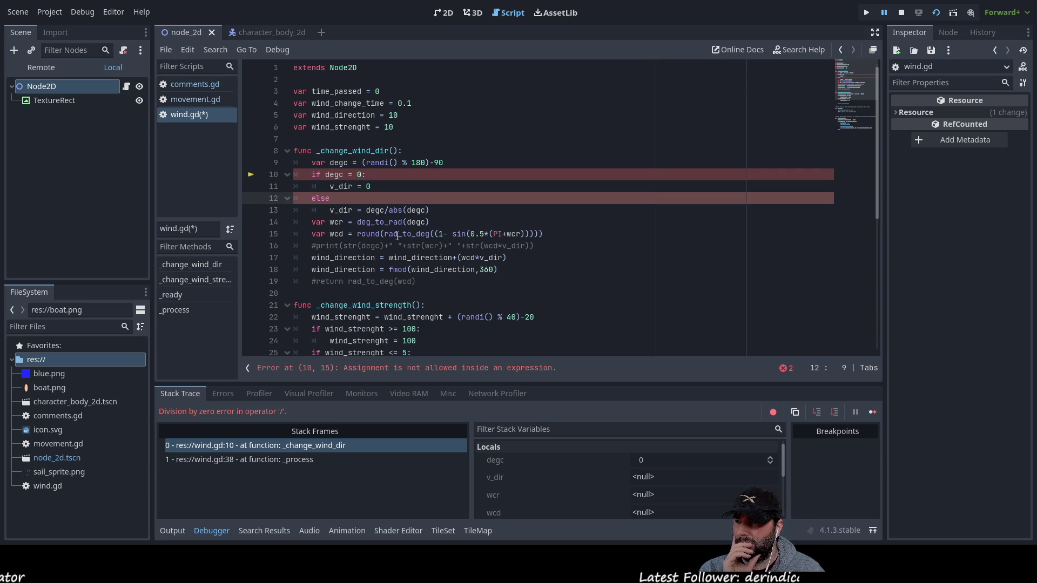
Remove the old else line and change the if condition to 'degc == 0'
key(BackSpace)
key(BackSpace)
key(BackSpace)
key(Down)
key(Up)
key(Return)
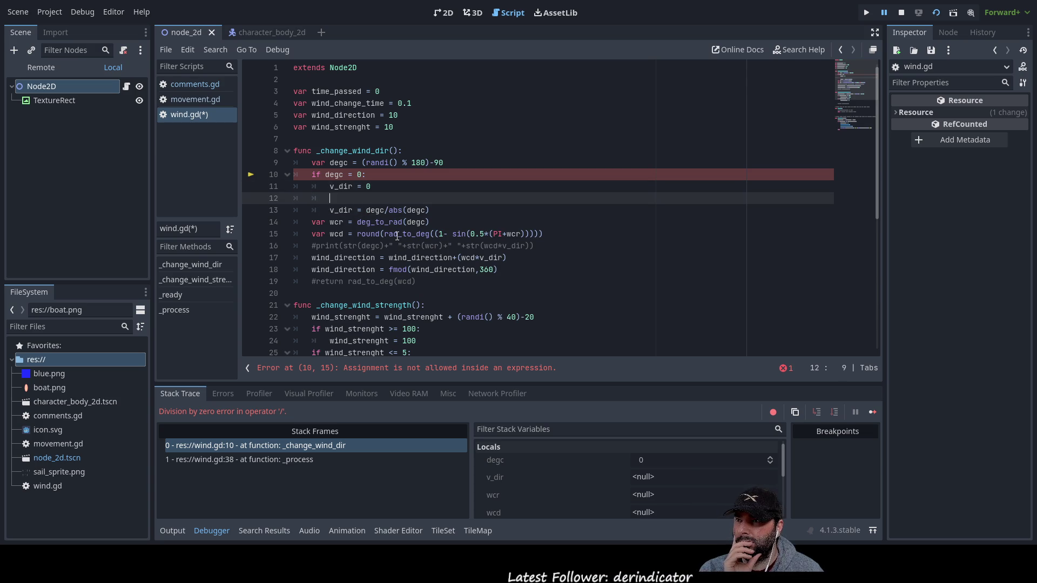
key(Left)
key(Up)
key(Up)
key(Right)
key(Right)
key(Right)
key(Right)
key(Right)
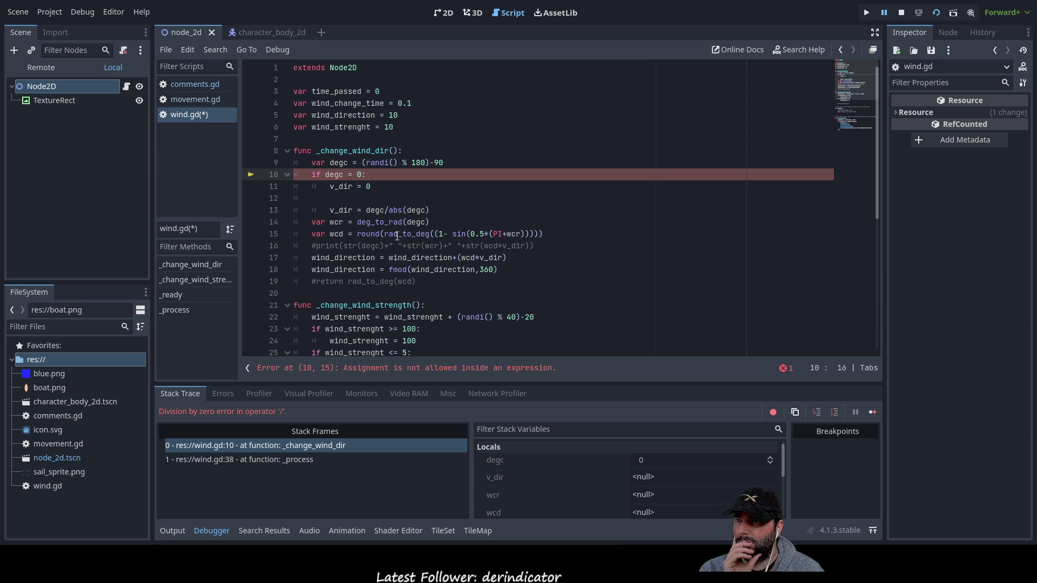
text(=)
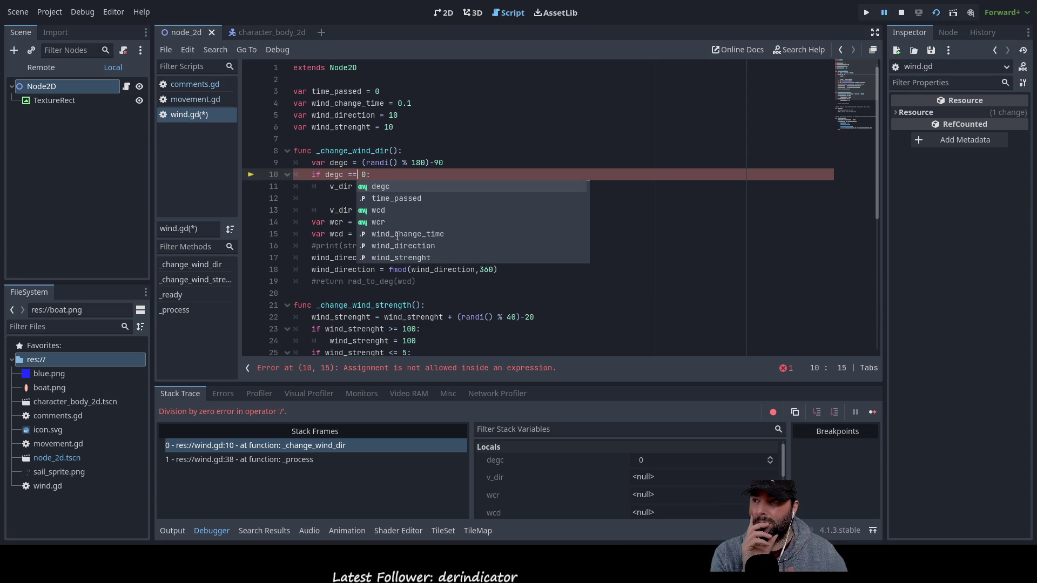
click(663, 227)
Add an 'else:' branch with 'v_dir = degc/abs(degc)' indented beneath it
click(360, 200)
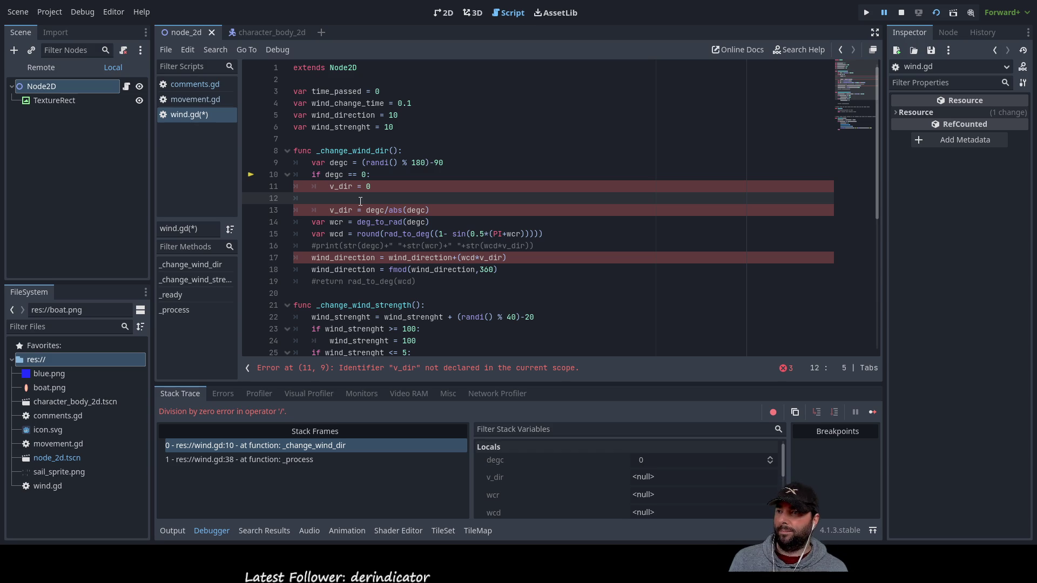
text(else)
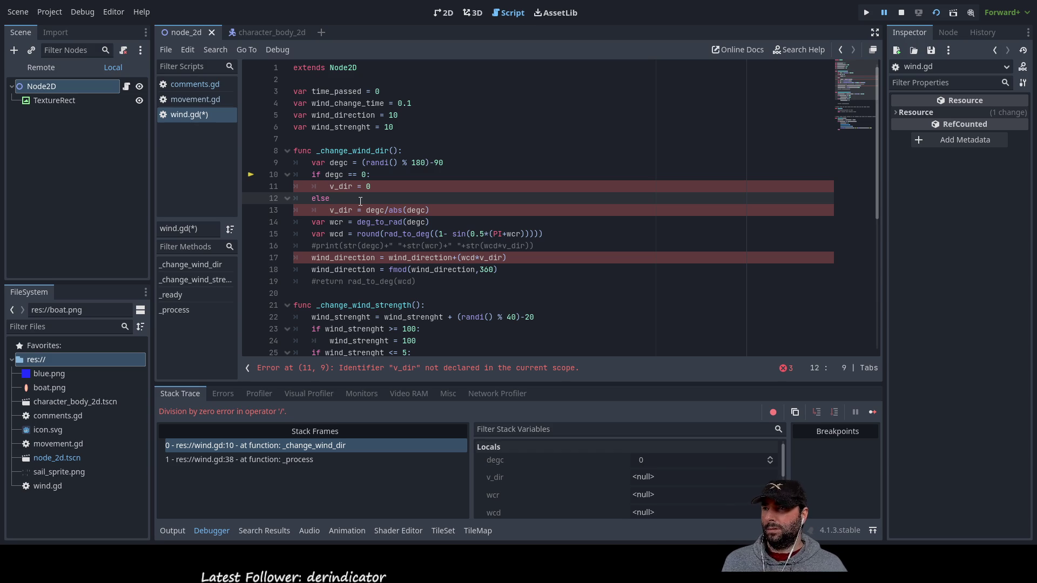
key(Return)
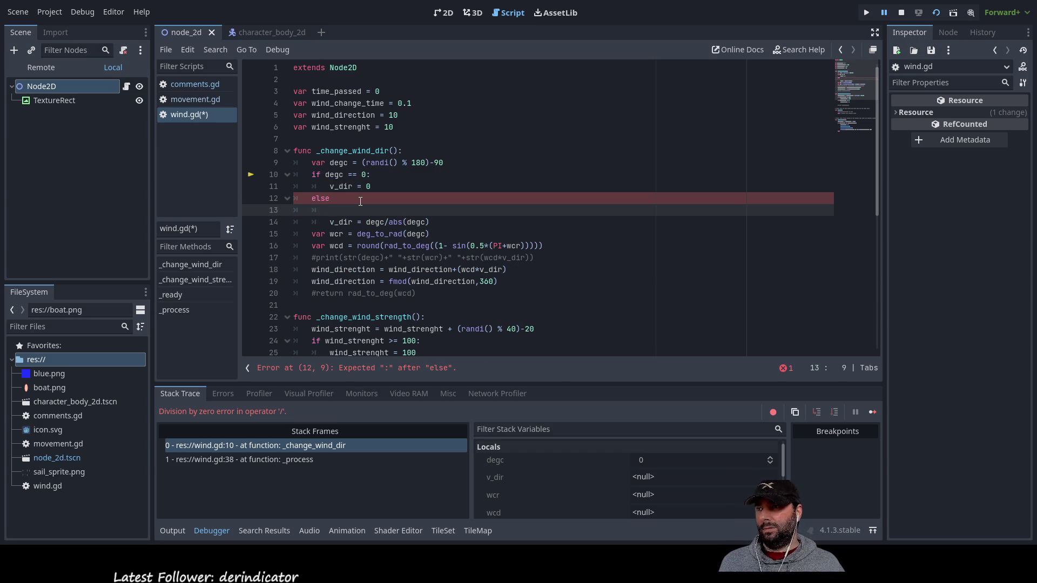
key(Up)
key(Up)
key(Up)
key(Down)
key(Down)
key(Down)
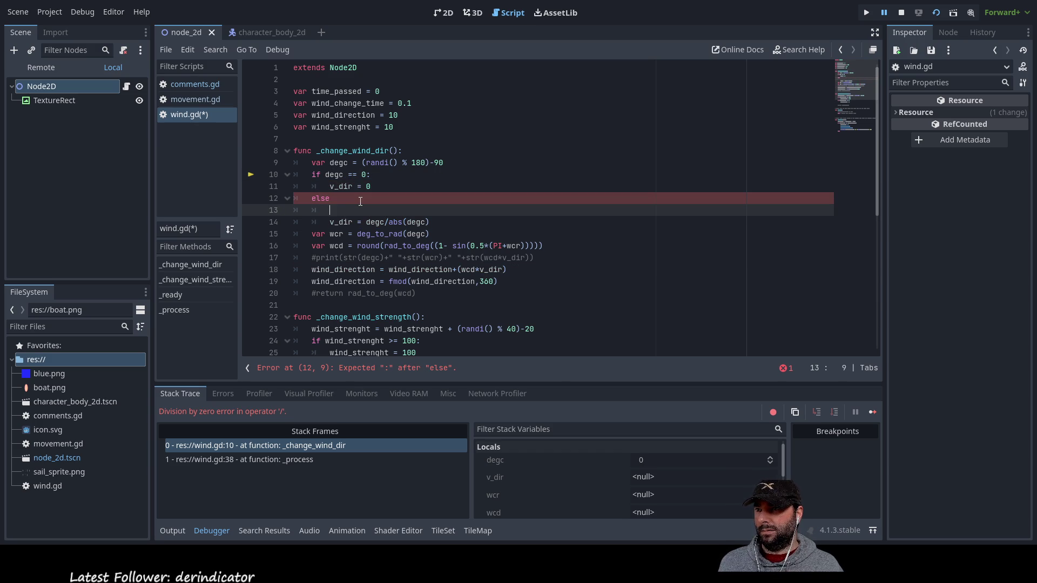
key(Delete)
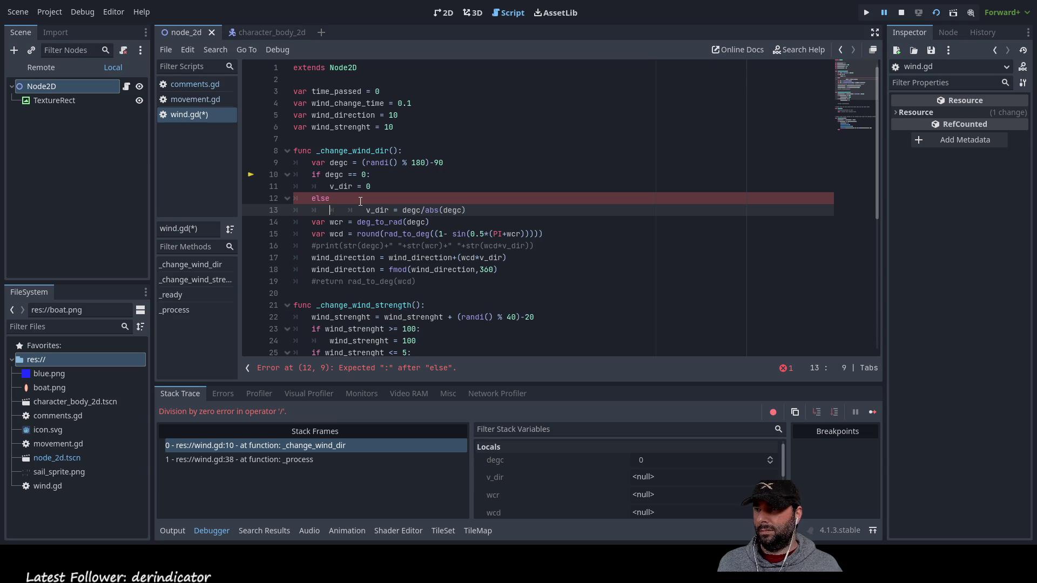
key(Delete)
key(Delete)
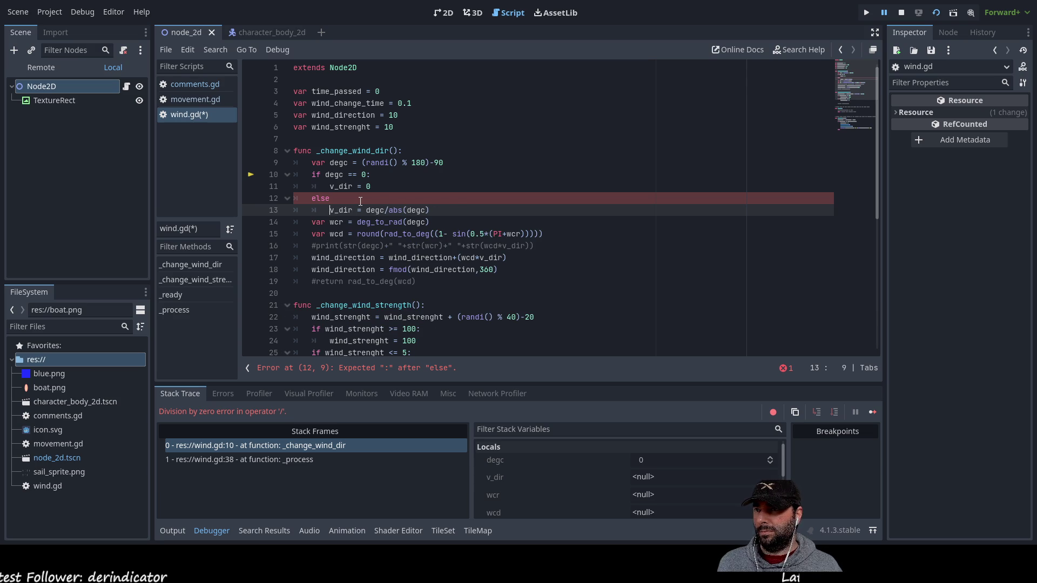
key(Up)
key(Up)
key(Up)
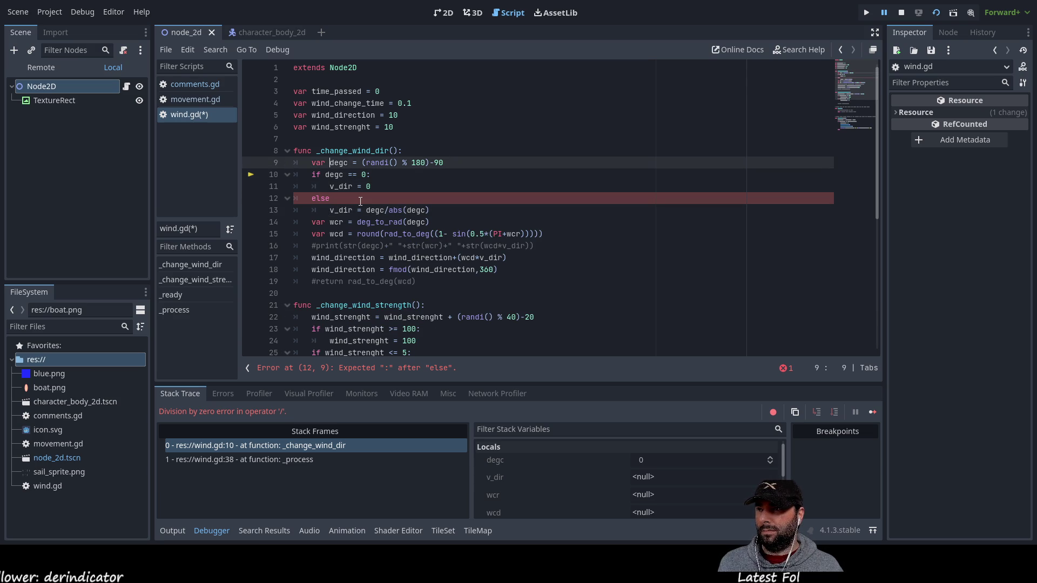
key(Down)
key(Down)
key(Down)
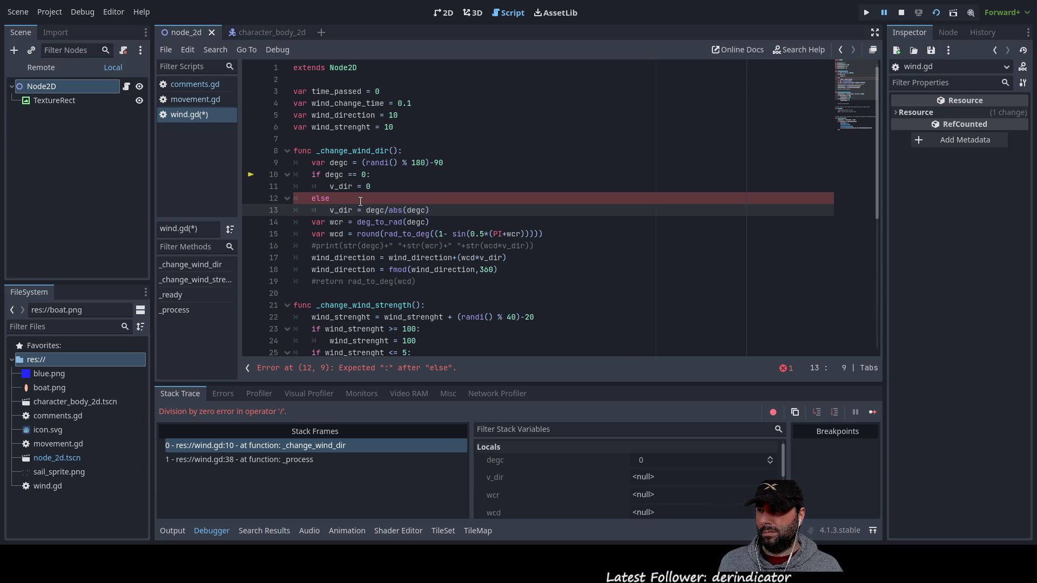
key(Up)
text(:)
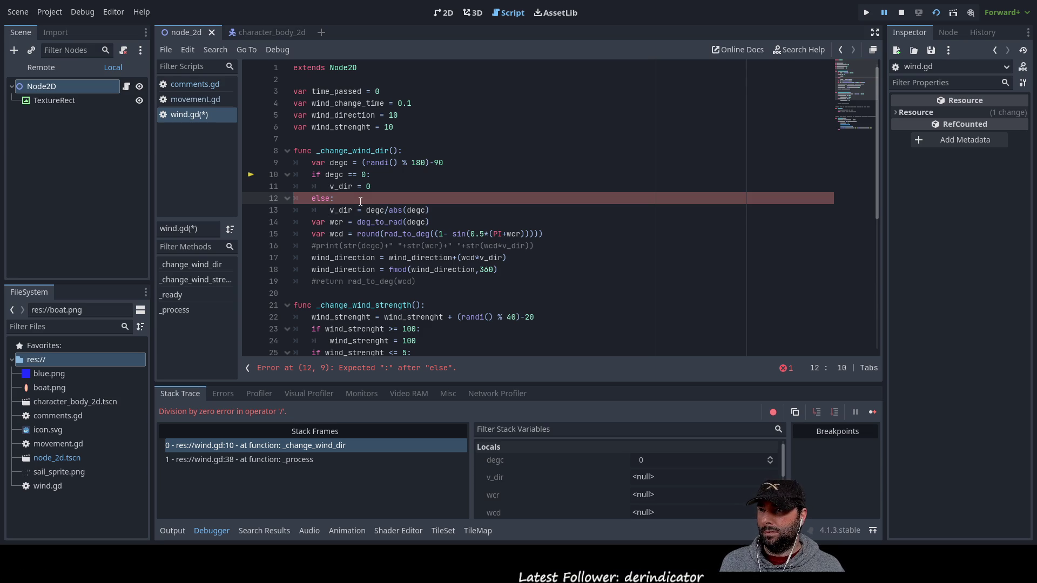
Declare 'var v_dir = 0' on a new line above the if statement
key(Up)
key(Up)
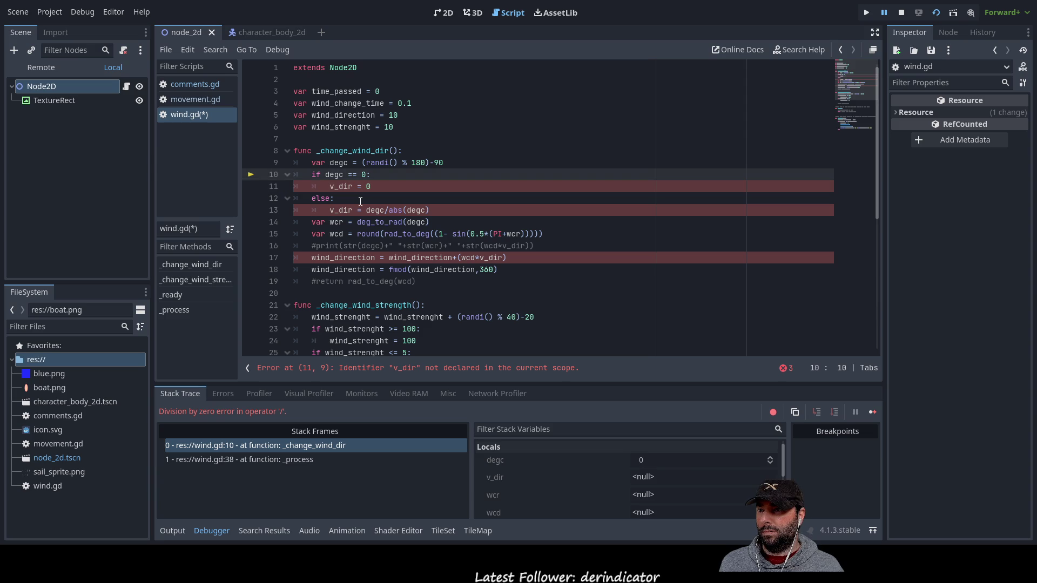
key(Down)
key(Up)
key(Down)
key(Up)
key(Up)
key(Down)
key(Left)
key(Left)
key(Left)
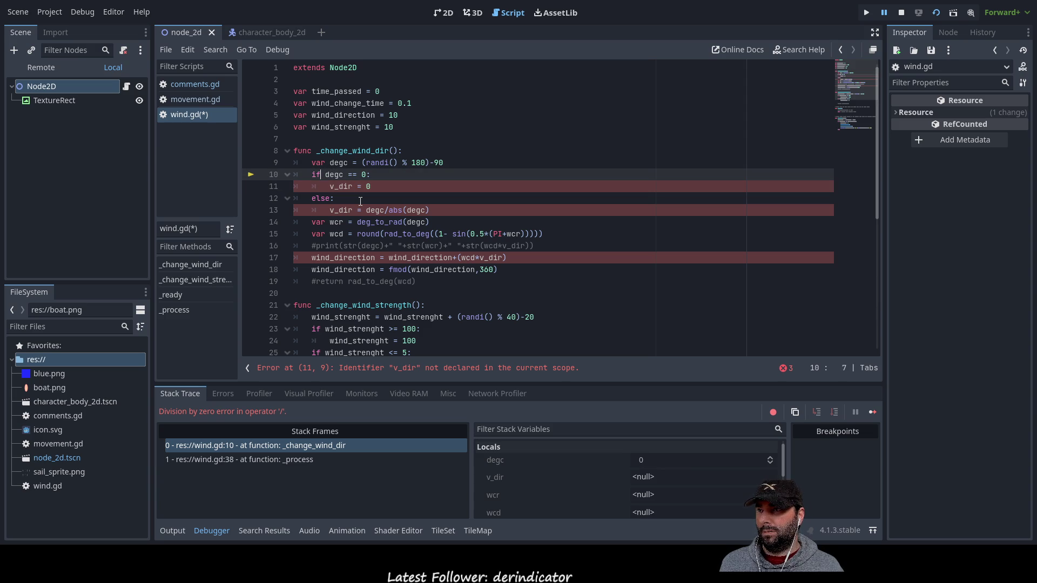
key(Left)
key(Left)
key(Return)
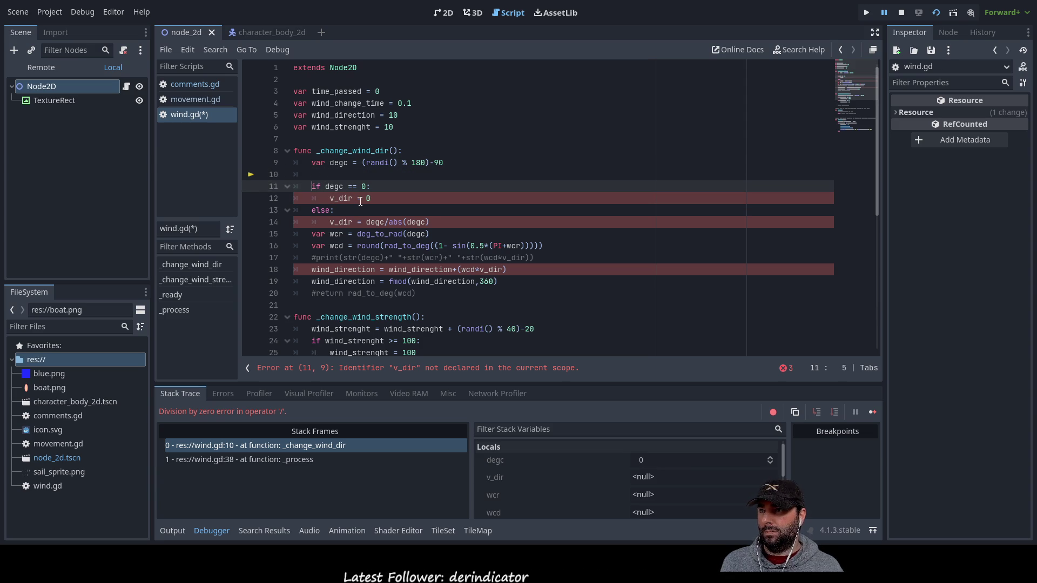
key(Down)
key(Right)
key(Right)
key(Right)
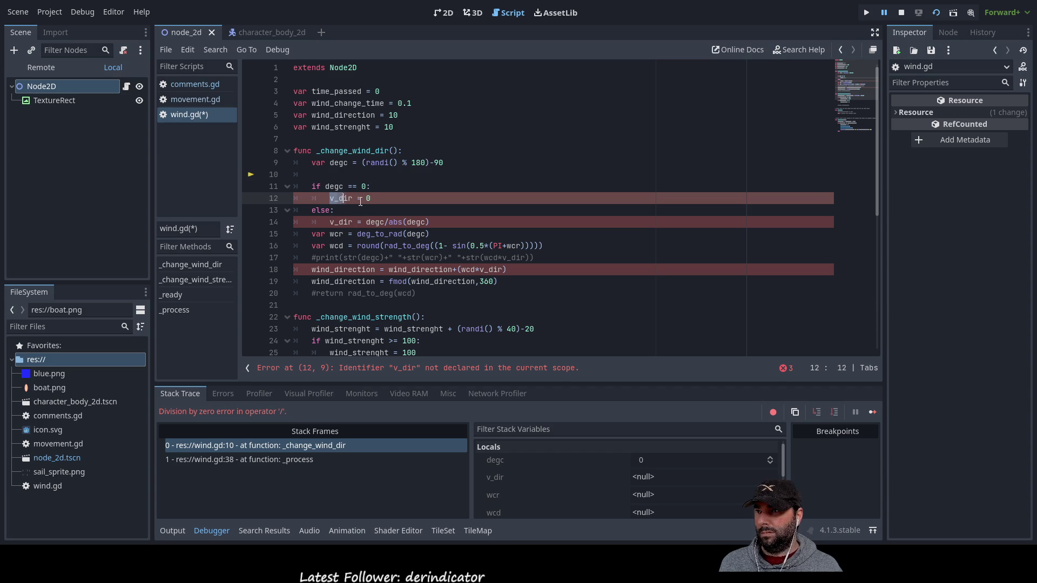
key(Up)
key(Up)
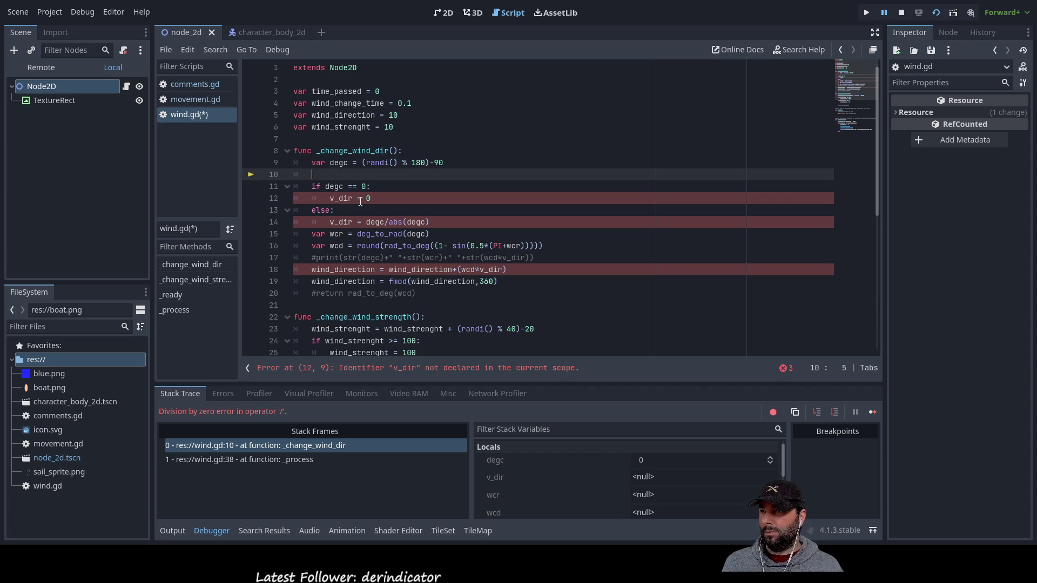
text(var v_dir = 0)
Stop the paused debug session now that the script errors are cleared
key(Up)
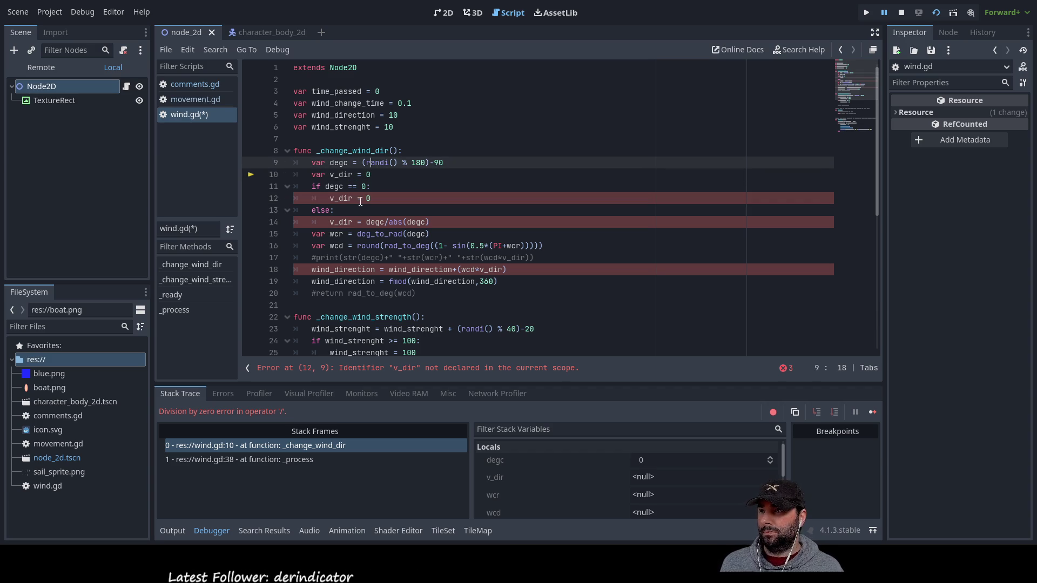
key(Down)
key(Down)
key(Down)
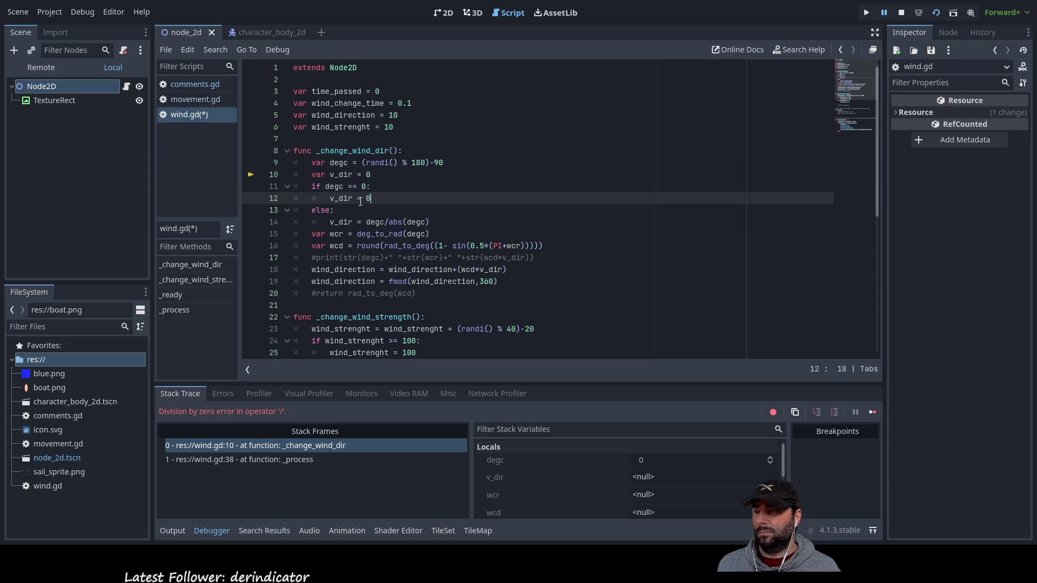
scroll(360, 202, down, 4)
scroll(455, 222, up, 4)
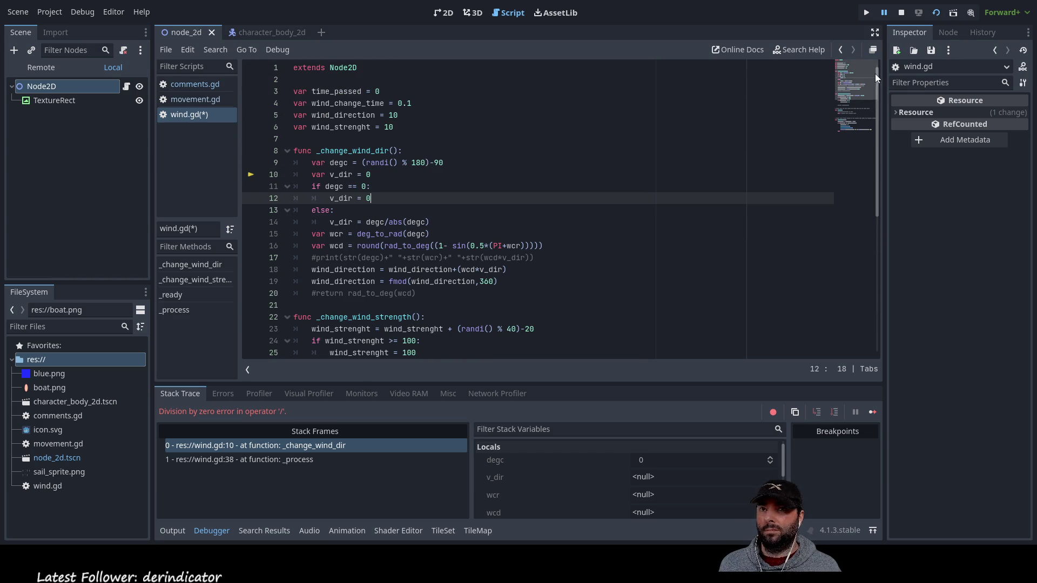
click(934, 14)
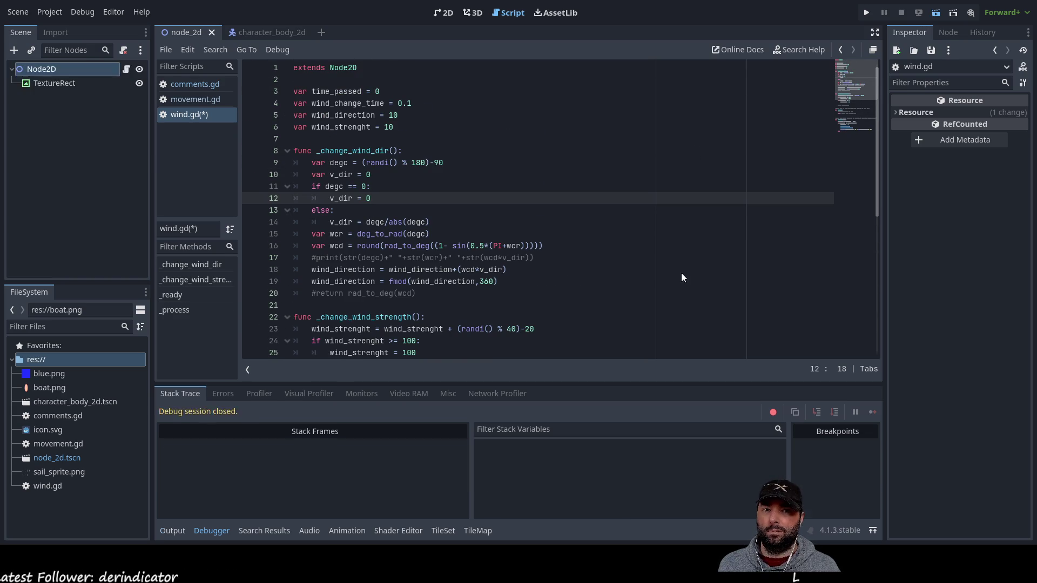
Run the current scene with F6 and review the printed wind strength and direction values
key(F6)
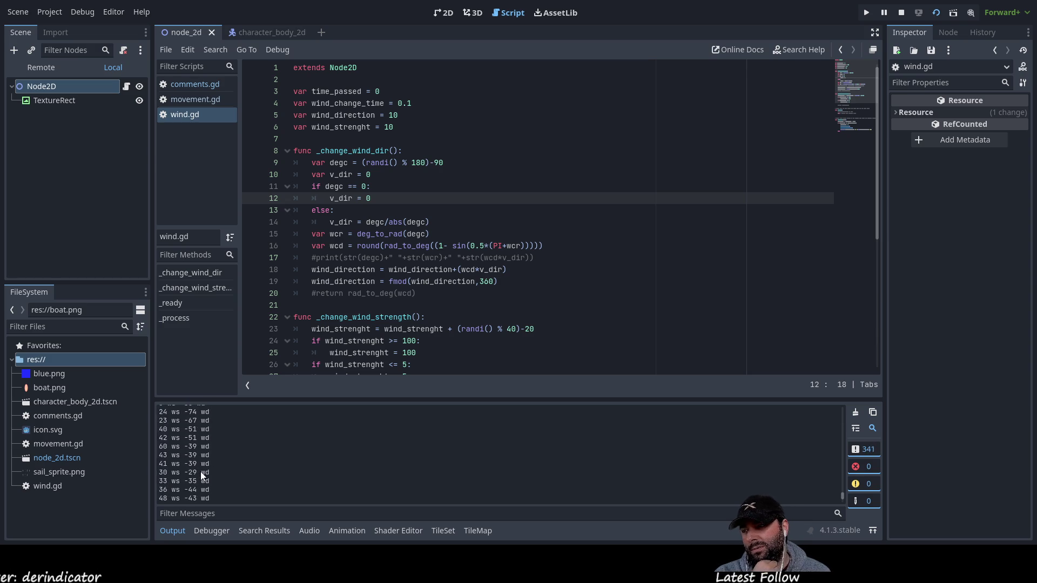
scroll(455, 341, down, 3)
scroll(456, 332, up, 3)
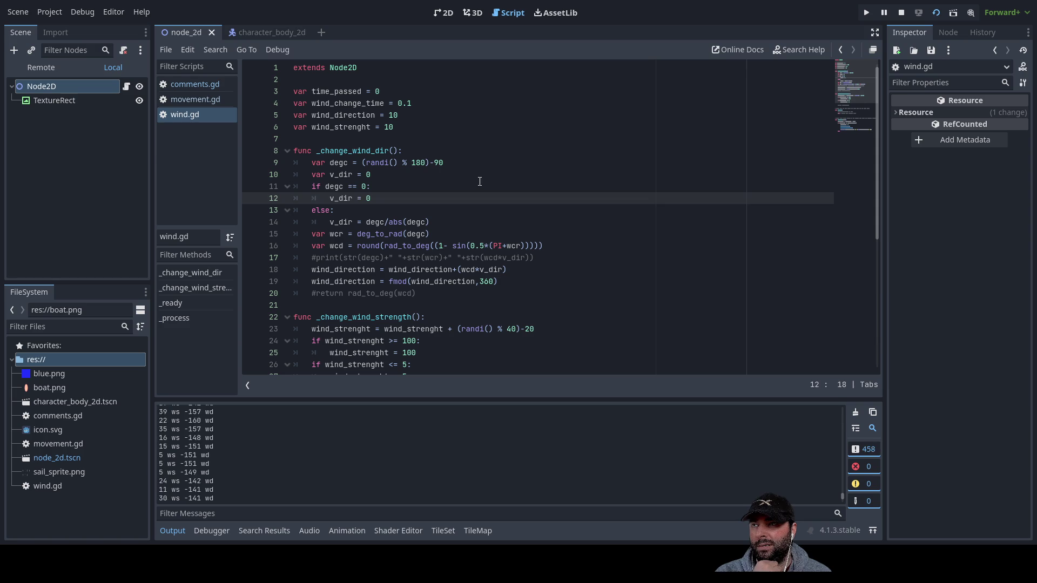
Delete the trailing 1 from wind_change_time's 0.1 on line 4
click(398, 173)
scroll(435, 211, down, 1)
scroll(437, 232, up, 1)
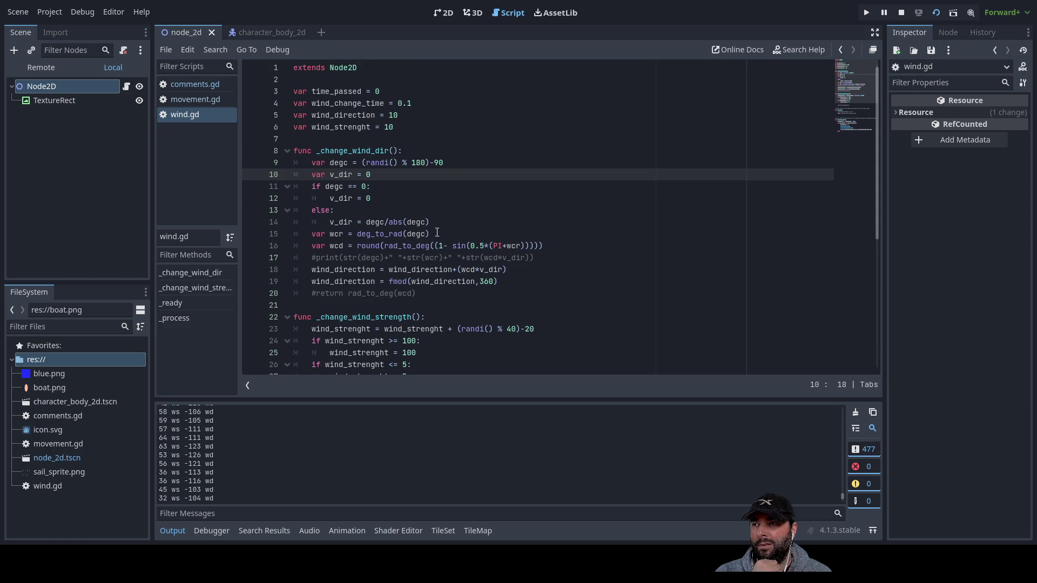
click(409, 103)
key(BackSpace)
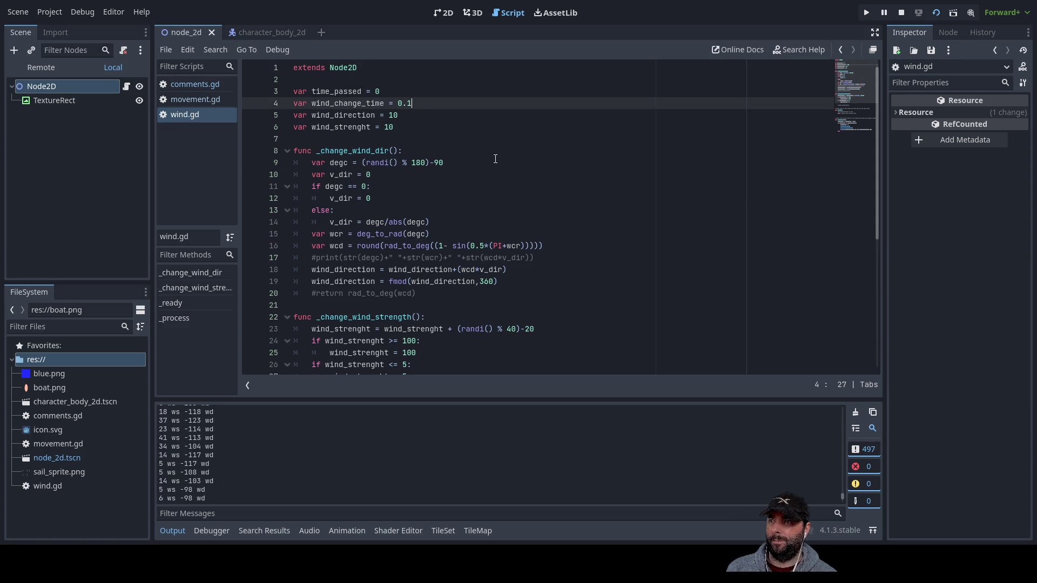
Make wind_change_time 0.5, rerun, watch directions drift to -64 in the output, then stop
text(5)
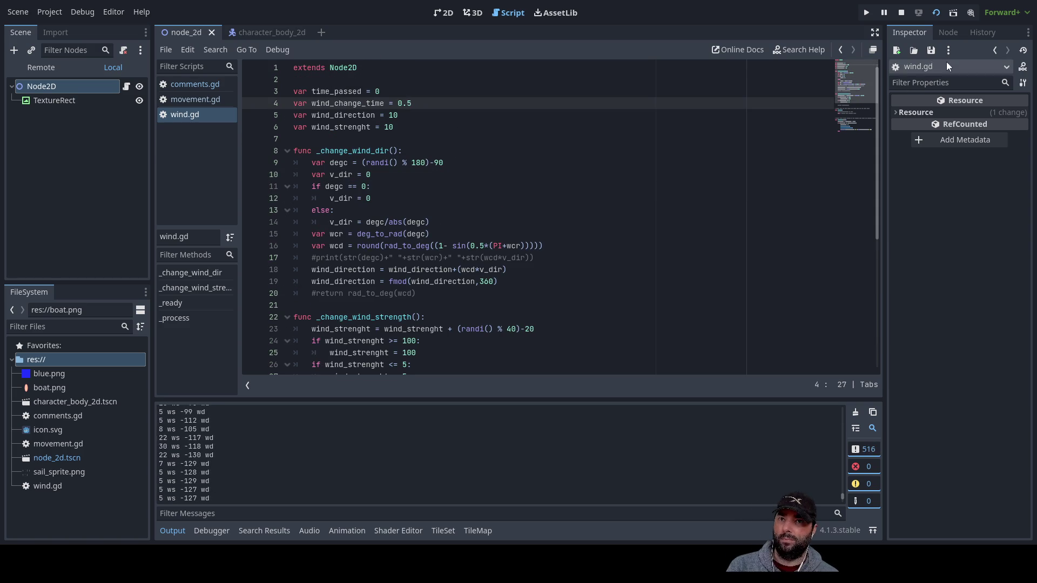
click(938, 13)
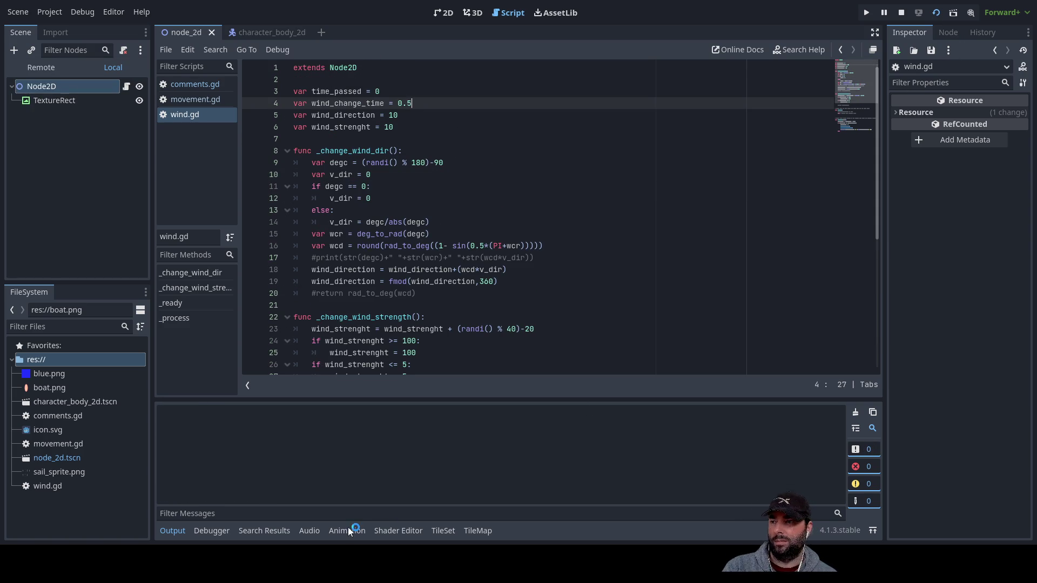
click(297, 513)
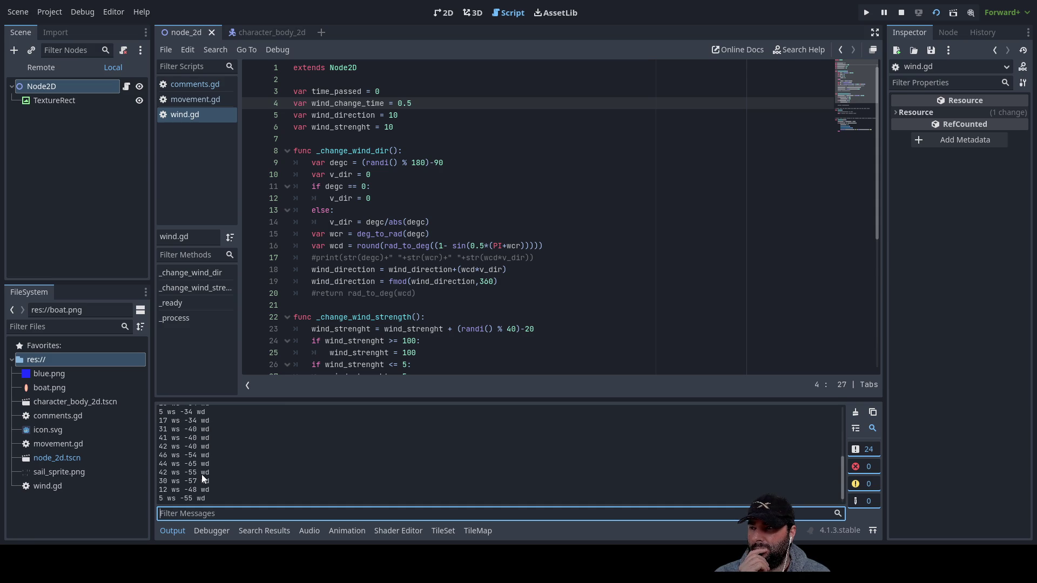
click(901, 13)
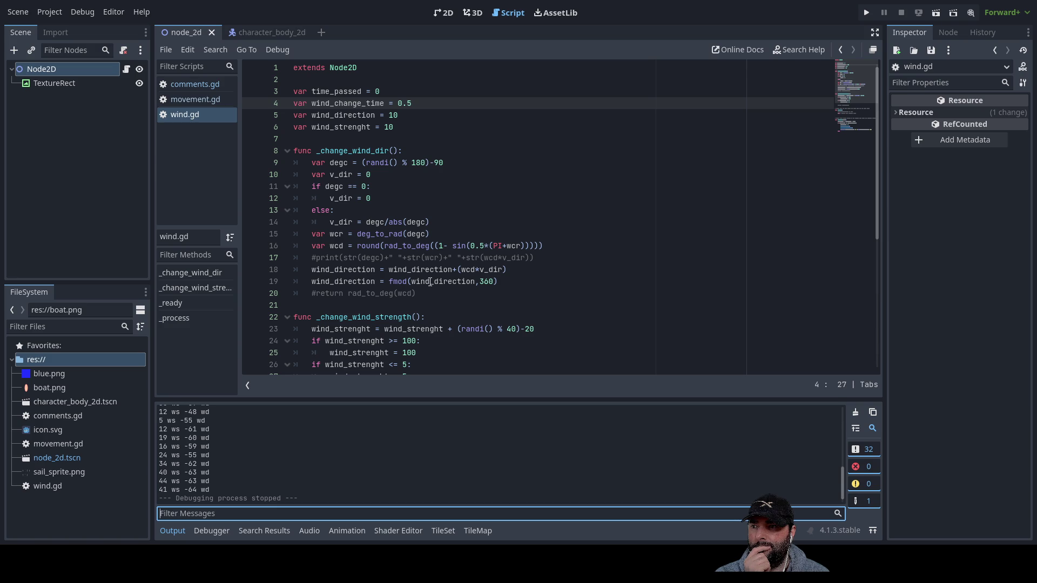
double_click(395, 282)
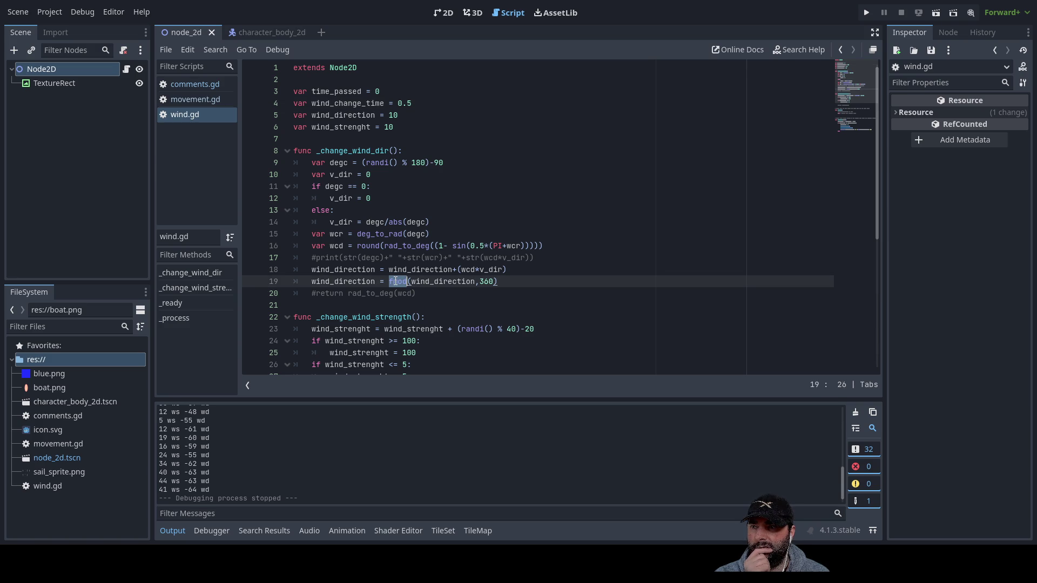
double_click(439, 282)
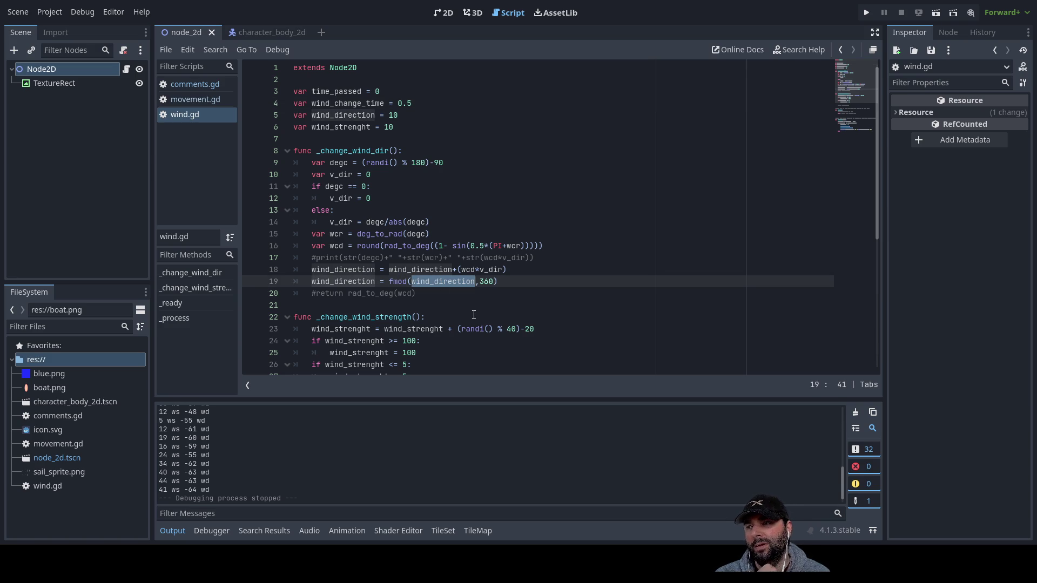
double_click(420, 269)
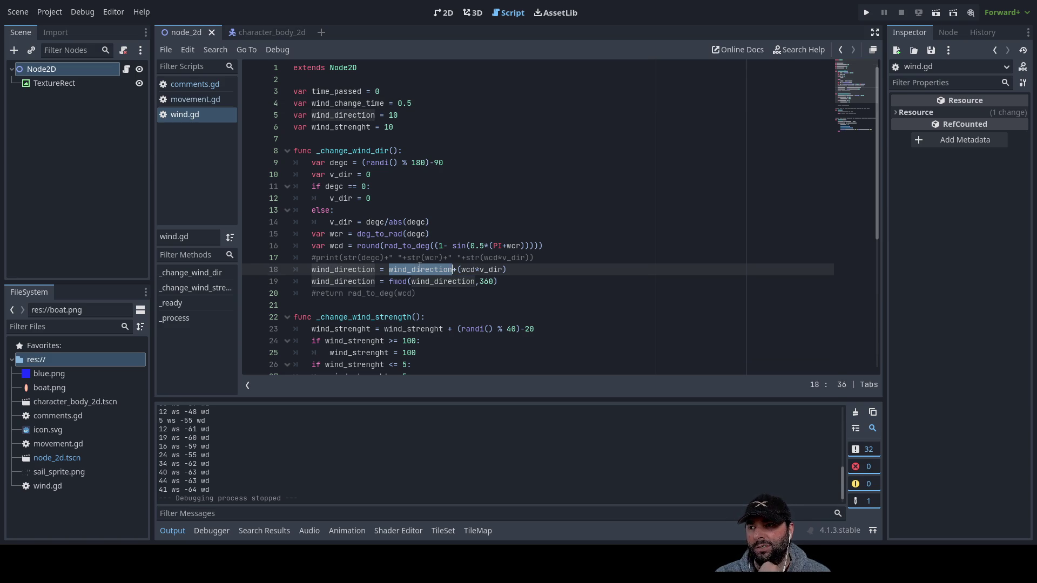
double_click(468, 269)
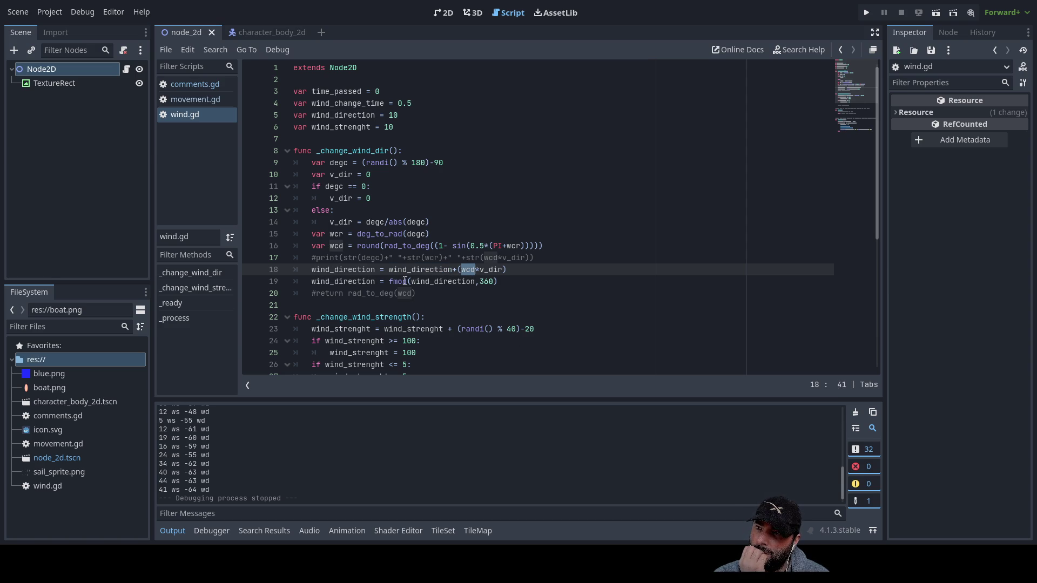
click(390, 281)
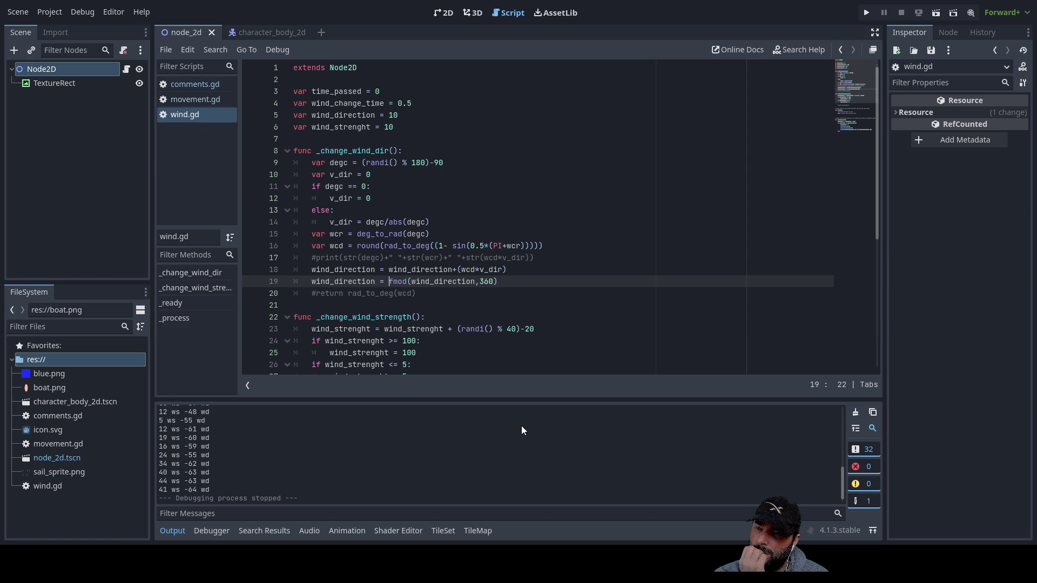
double_click(462, 281)
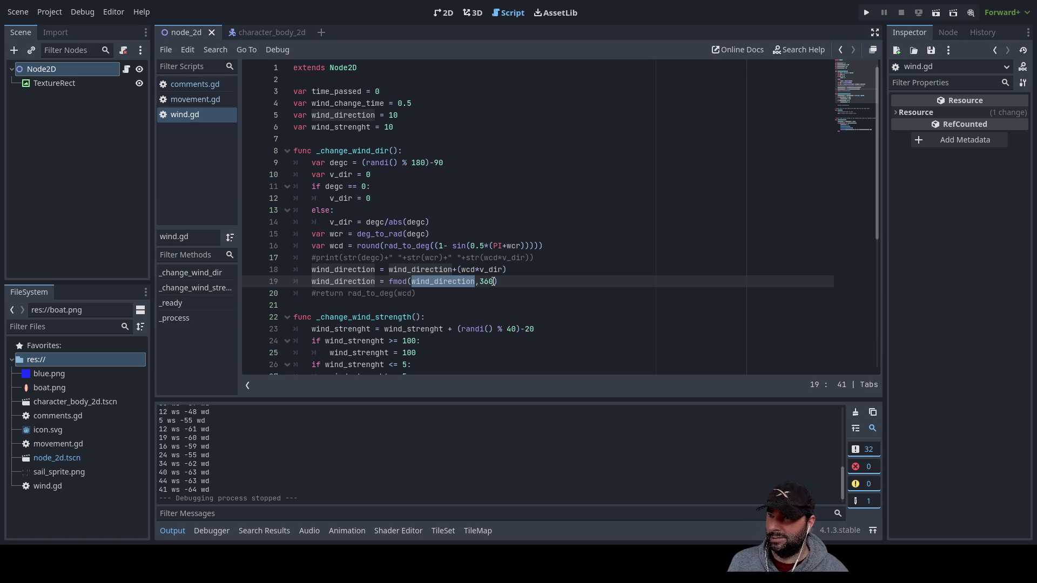
key(Up)
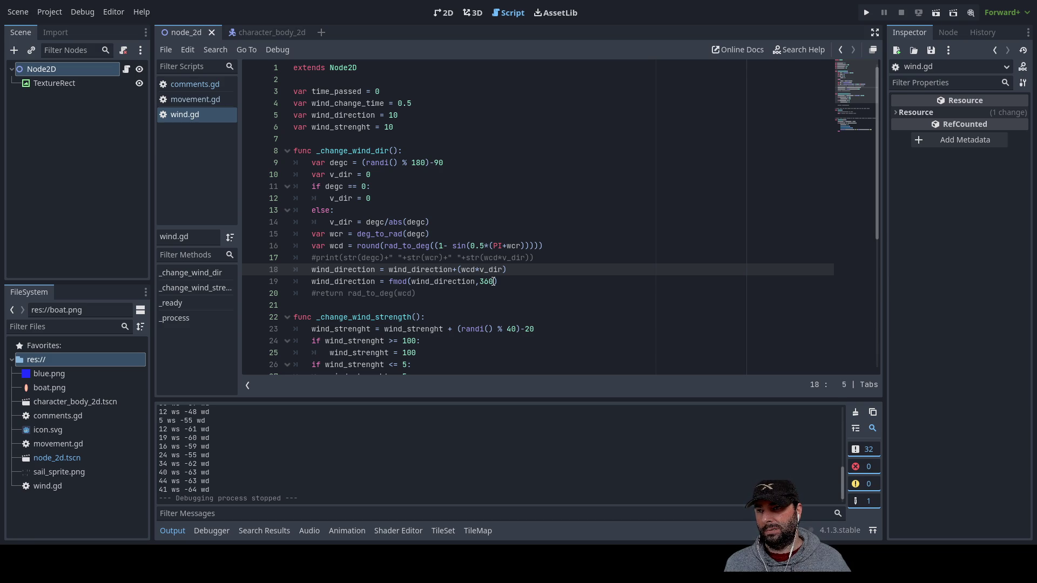
Insert 'if wind_direction-(wcd*v_dir)<0:' above the direction update line and start its body
key(ctrl+shift+Return)
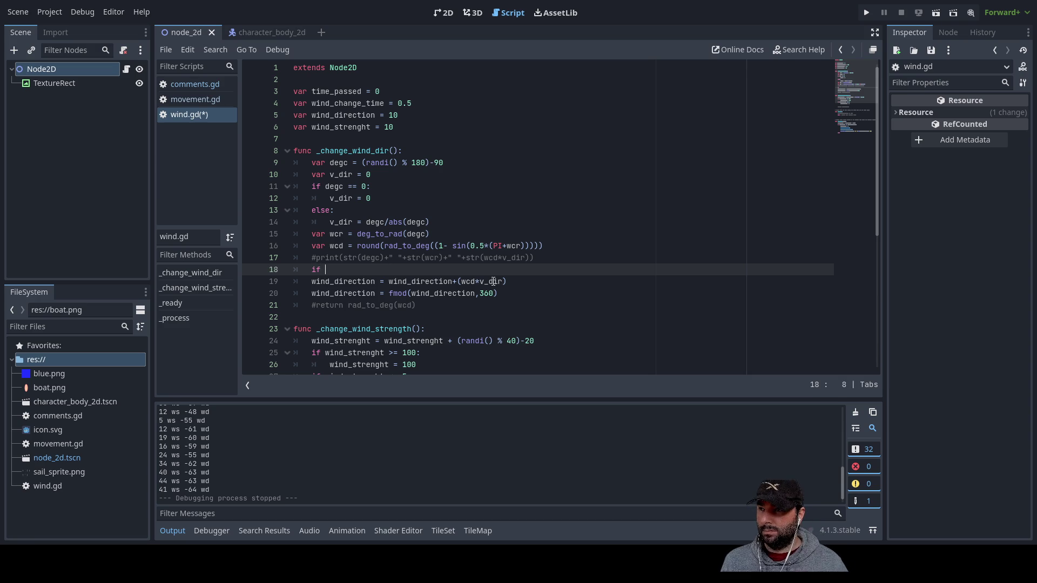
key(Down)
key(shift+Right)
key(shift+Right)
key(shift+Right)
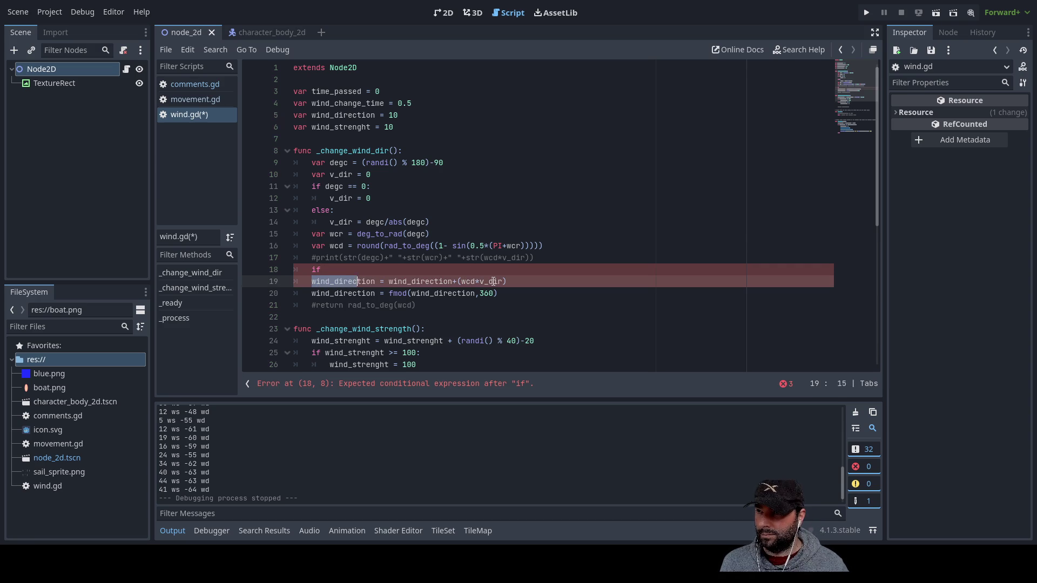
key(shift+Right)
key(Up)
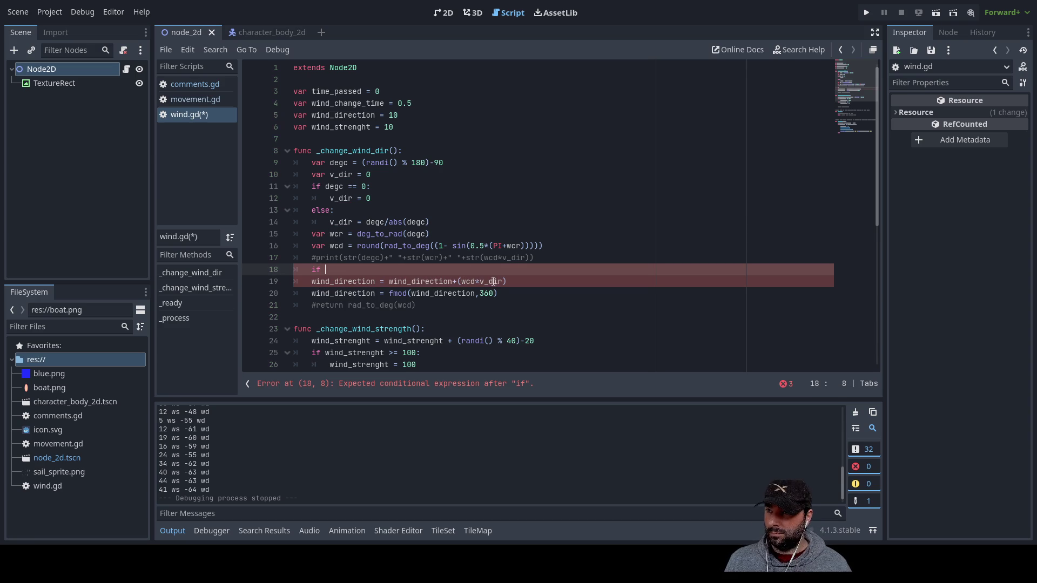
key(Down)
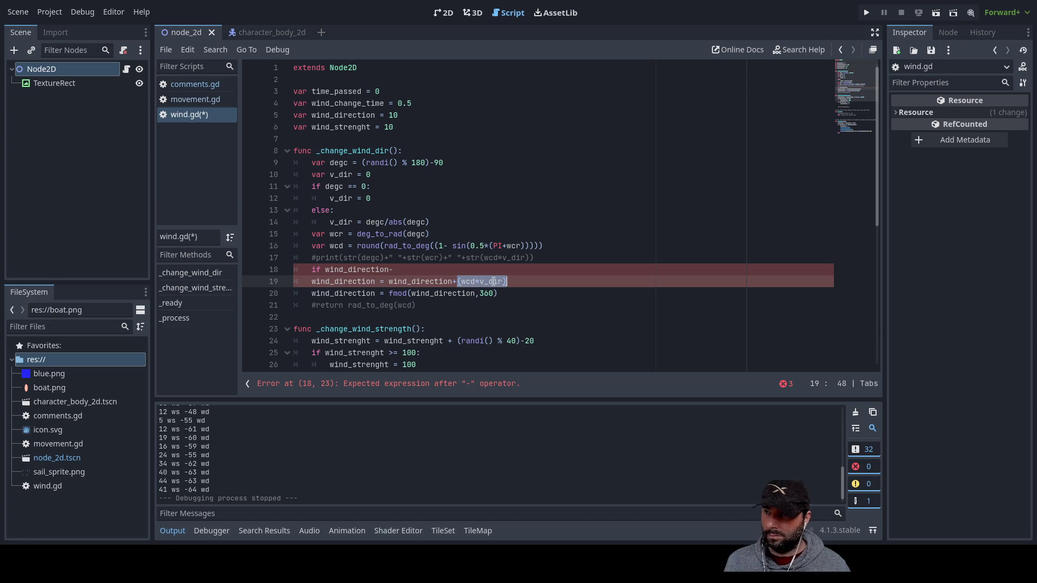
key(Up)
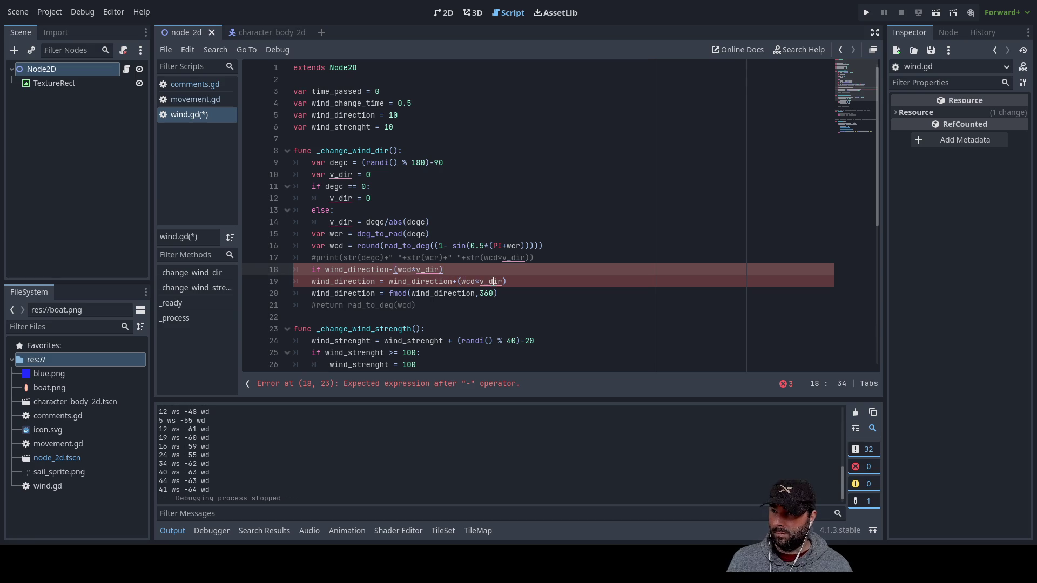
key(Return)
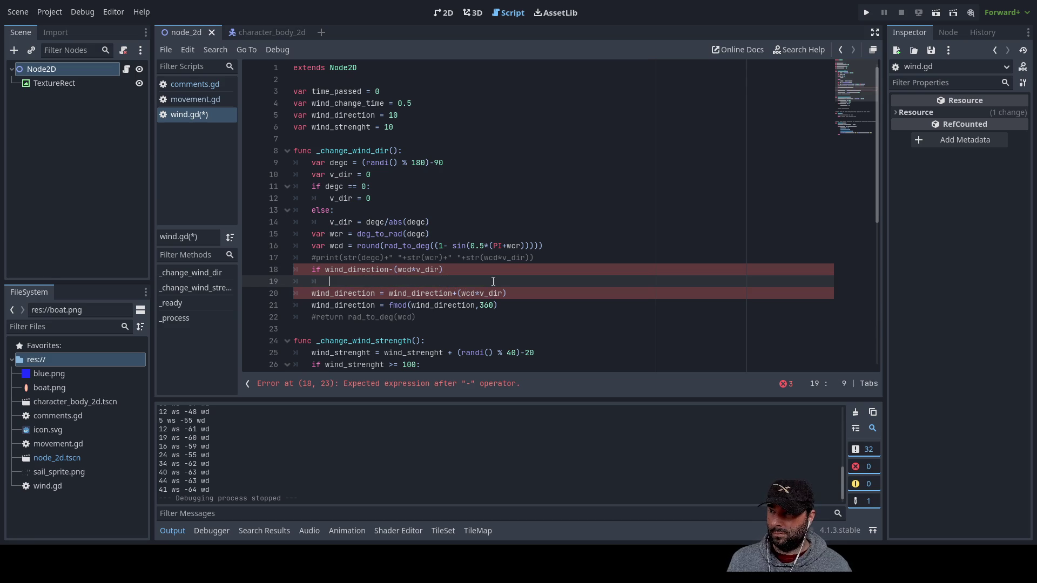
key(BackSpace)
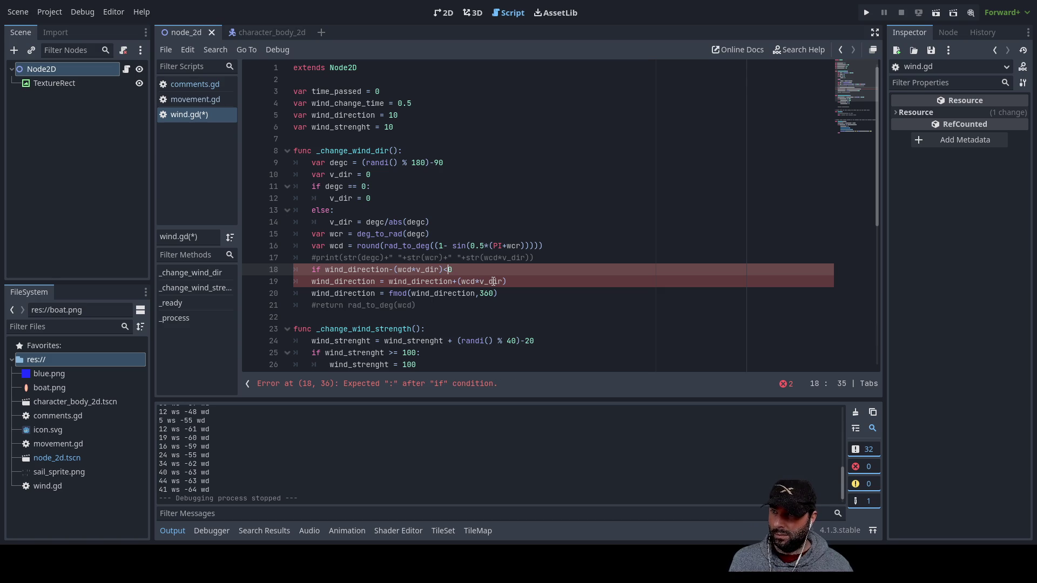
key(Right)
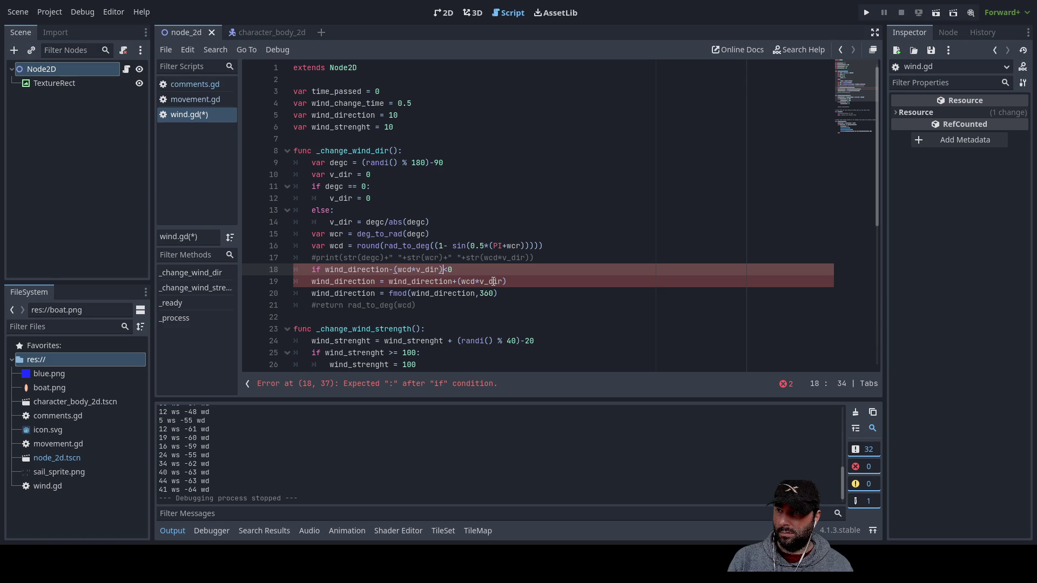
key(Return)
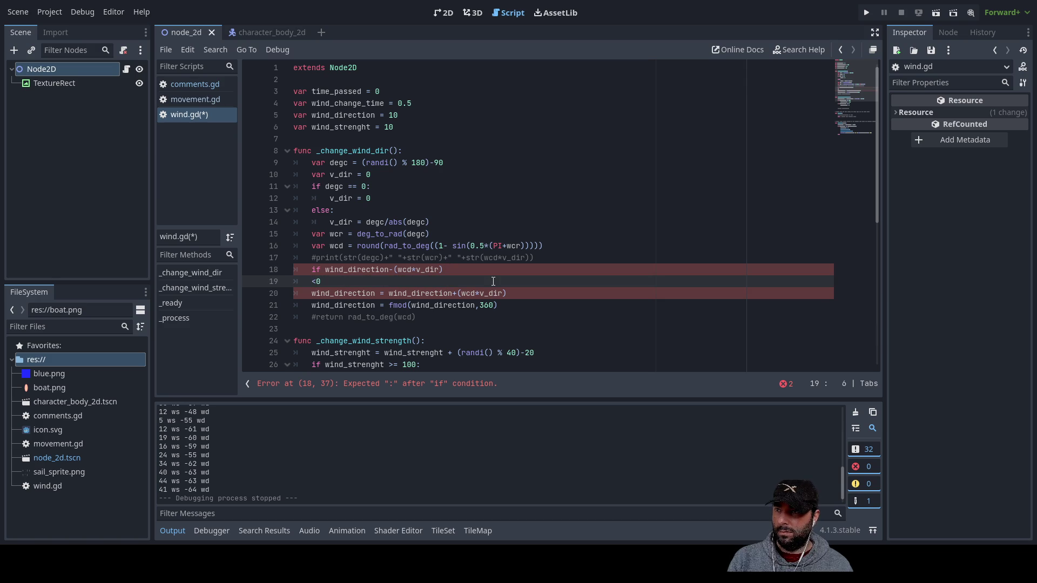
key(BackSpace)
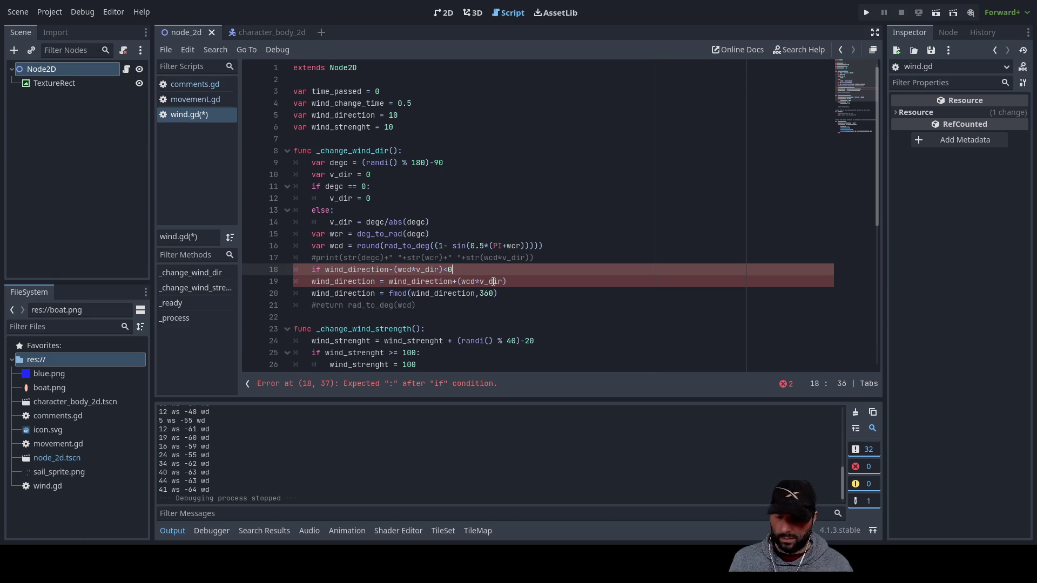
text(:)
key(Return)
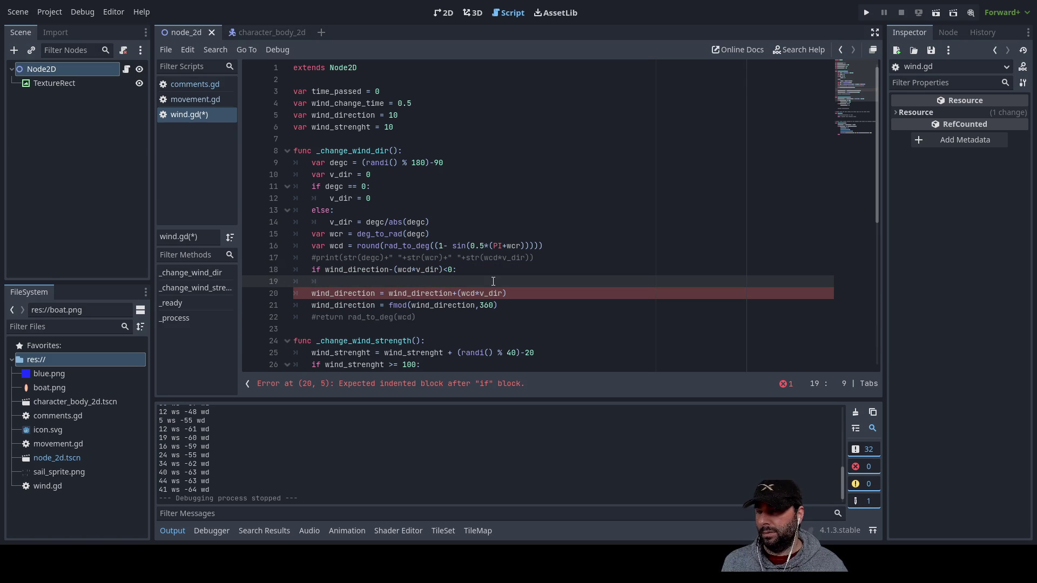
Copy the wind_direction update line into the if body and add 360 to it
key(Down)
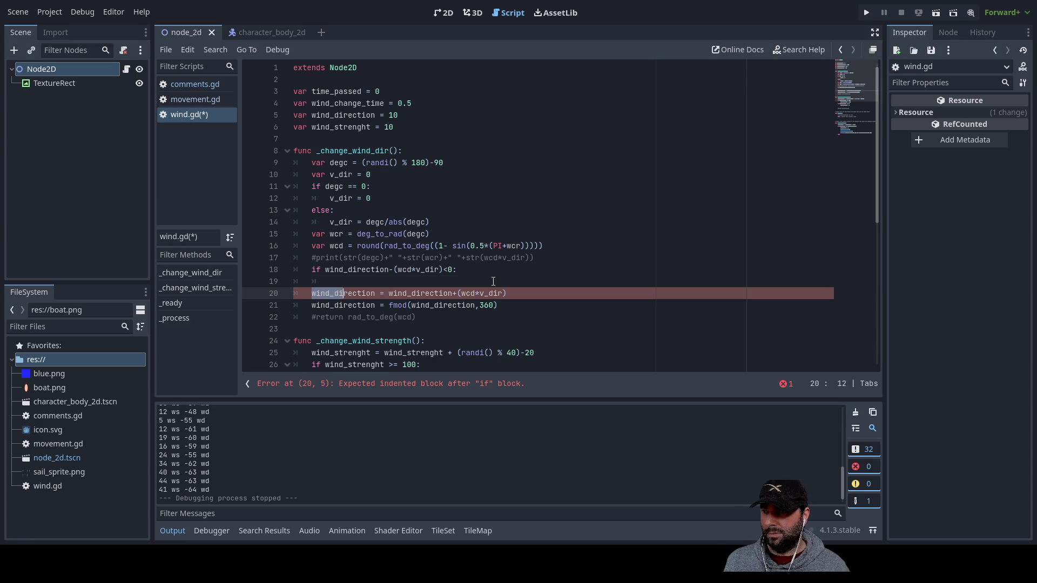
key(shift+Right)
key(shift+Right)
key(shift+Right)
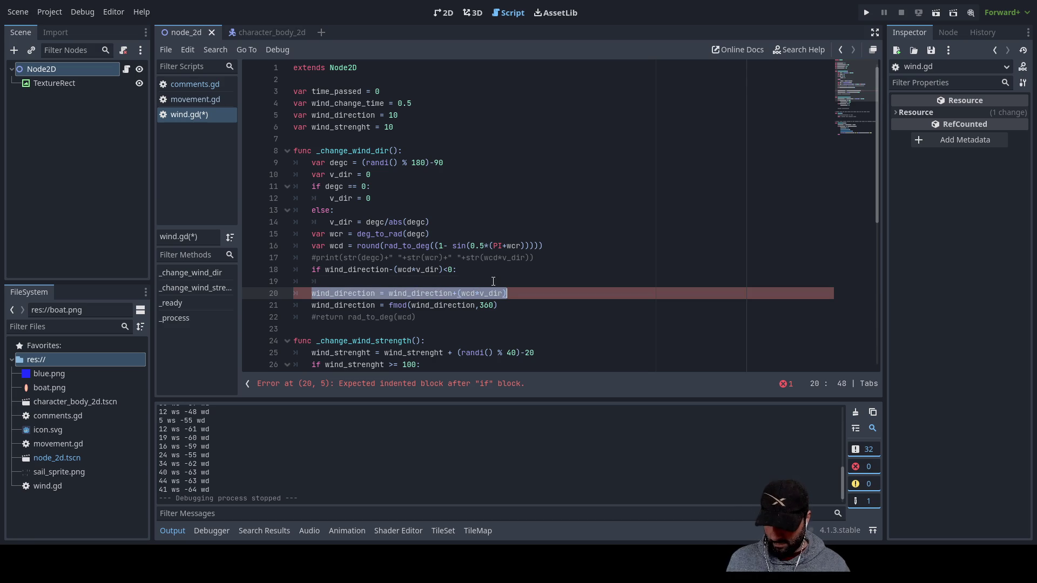
key(Up)
text(wind_direction = wind_direction+(wcd*v_dir))
key(Left)
key(Left)
key(Left)
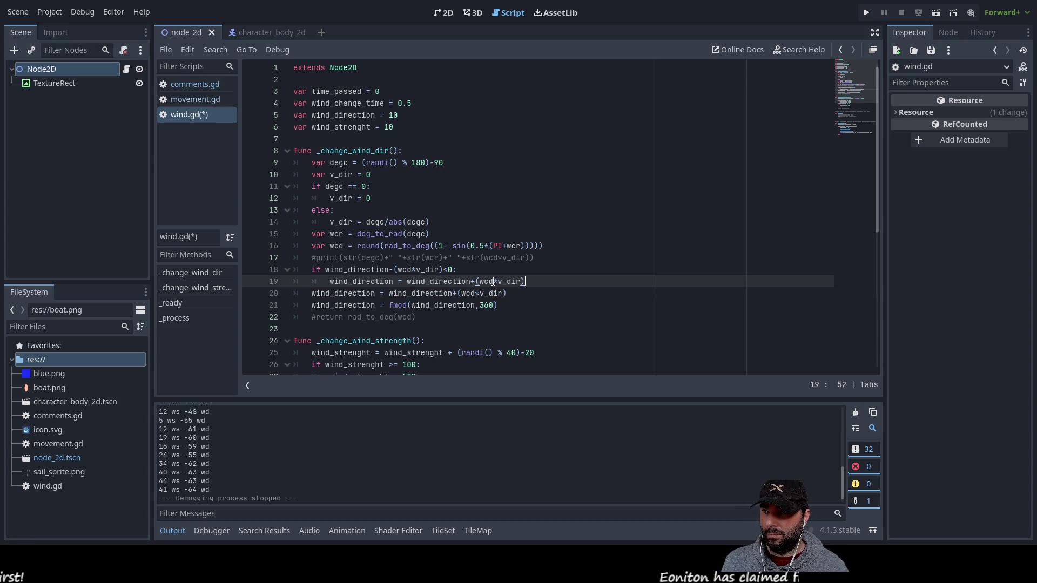
text(+360)
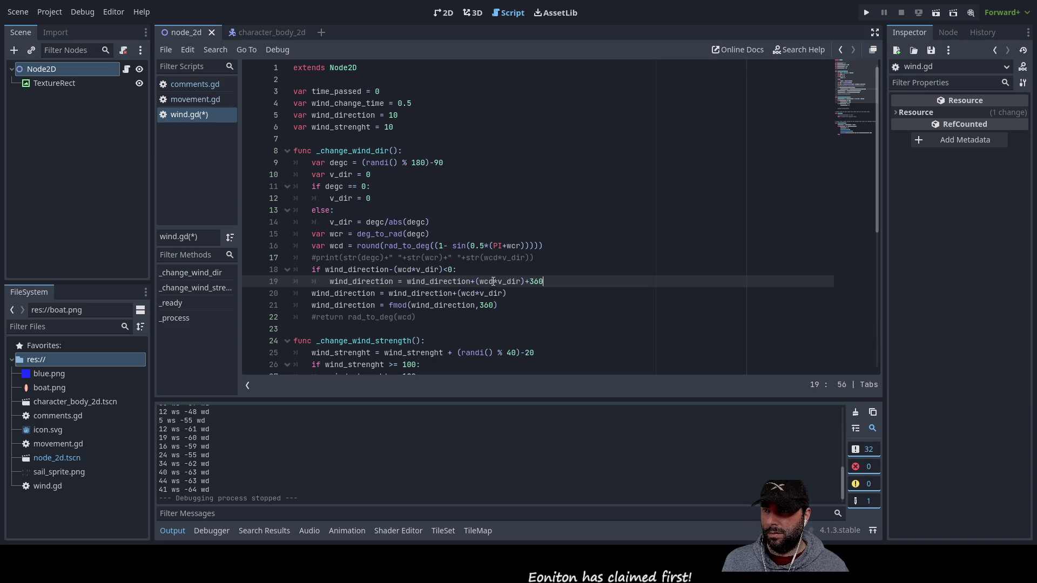
Add an 'else:' line and indent the original wind_direction update under it
key(Return)
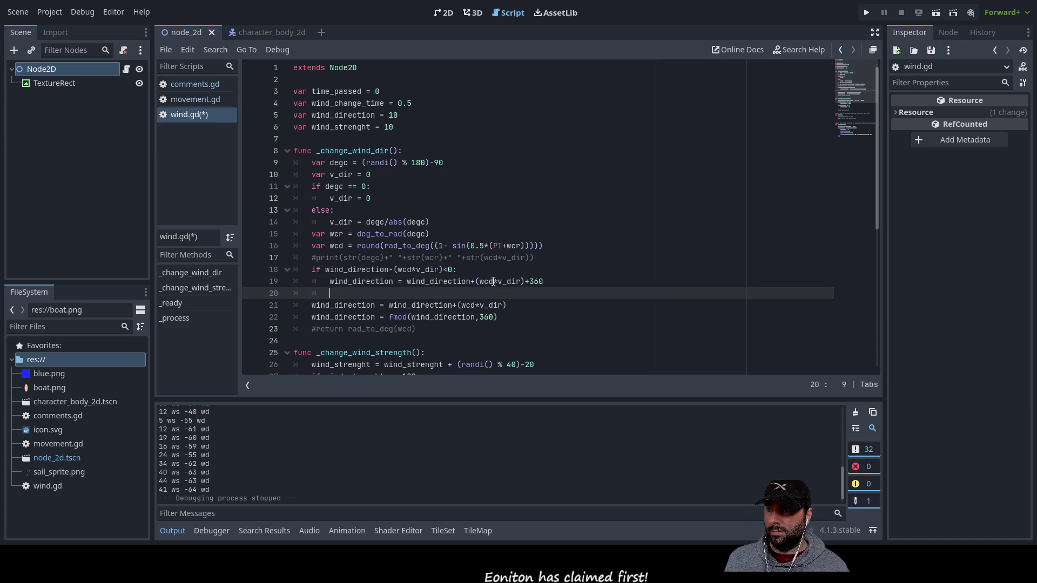
key(BackSpace)
text(else)
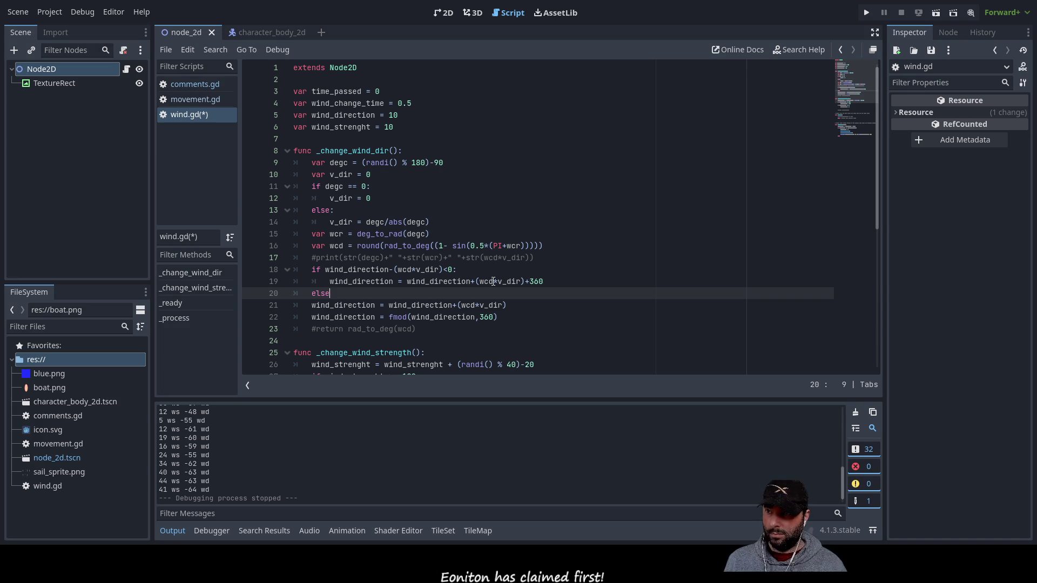
text(:)
key(Down)
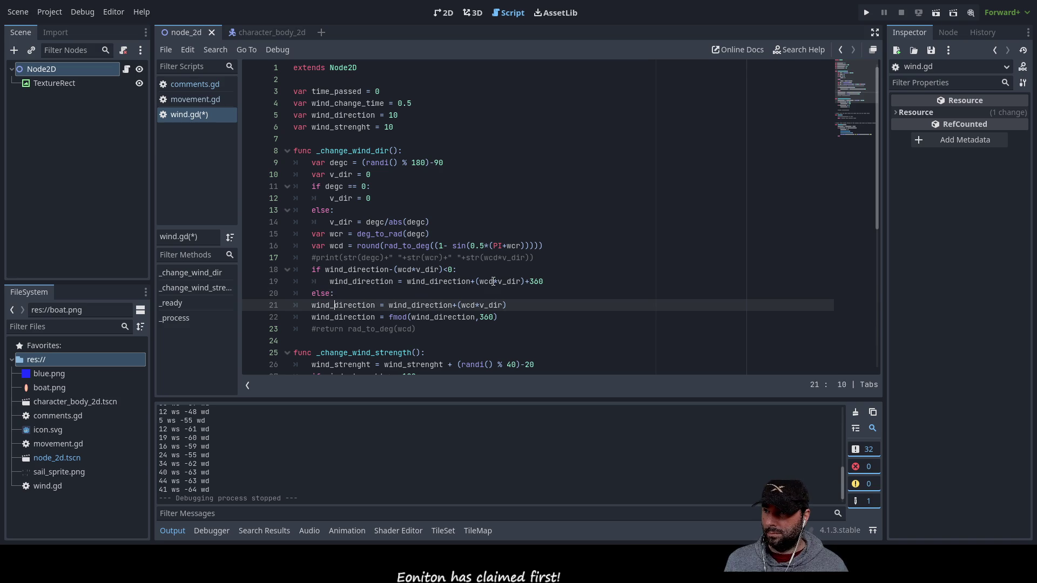
key(Left)
key(Left)
key(Left)
key(Tab)
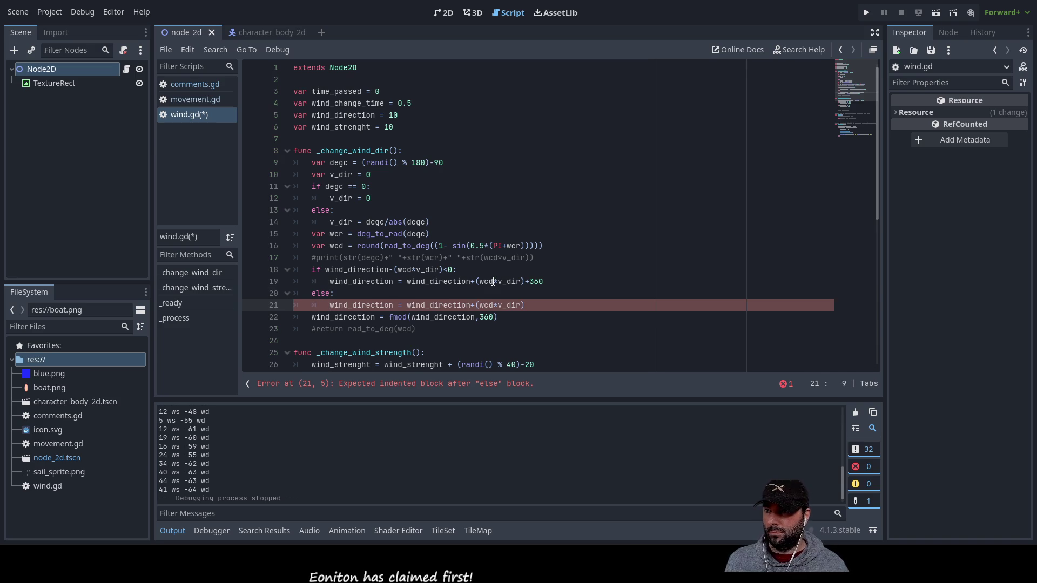
key(Up)
key(Up)
key(Down)
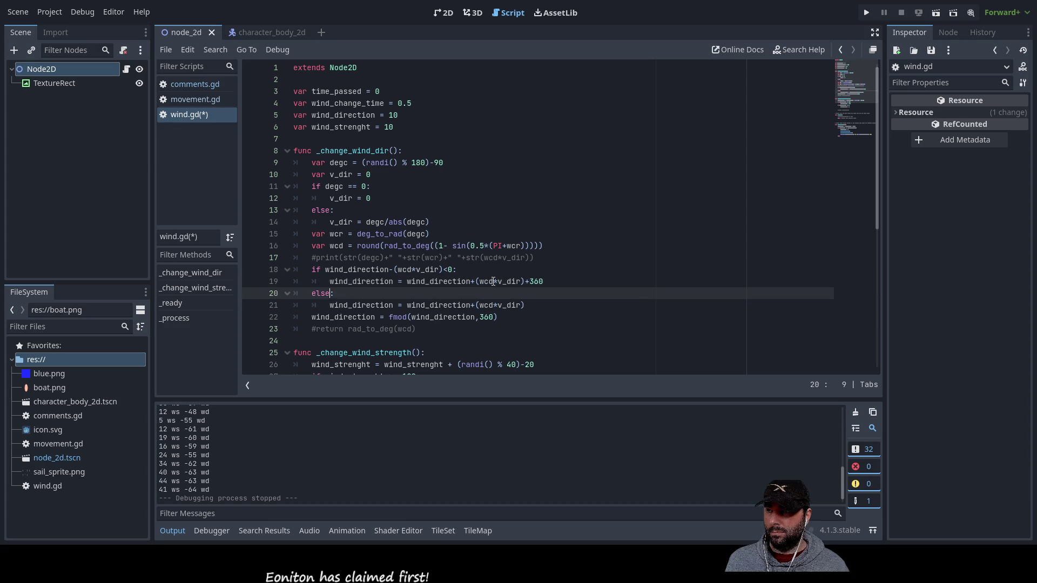
key(Down)
key(Down)
key(Up)
key(Up)
key(Up)
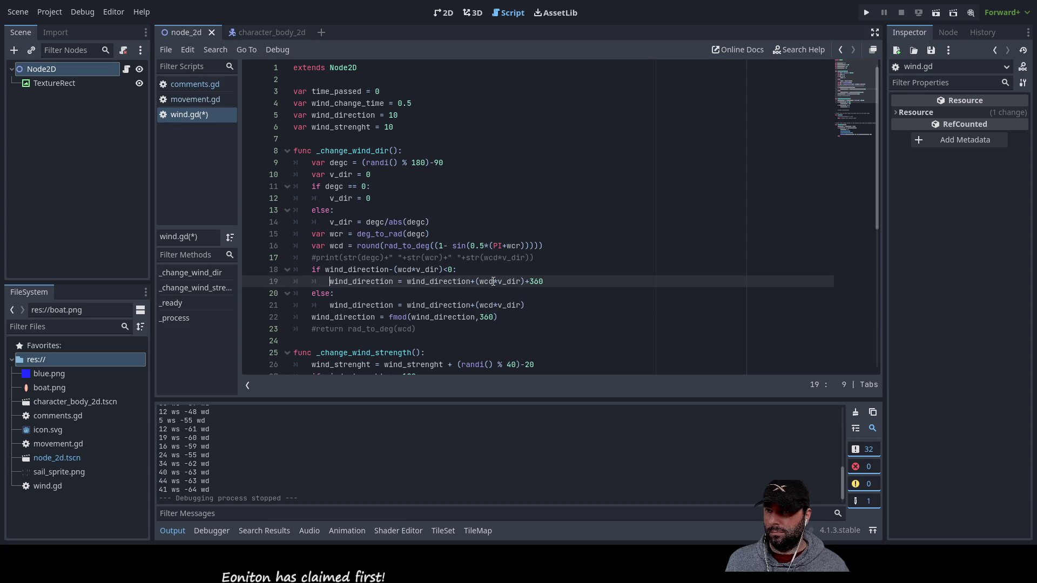
key(Up)
key(Up)
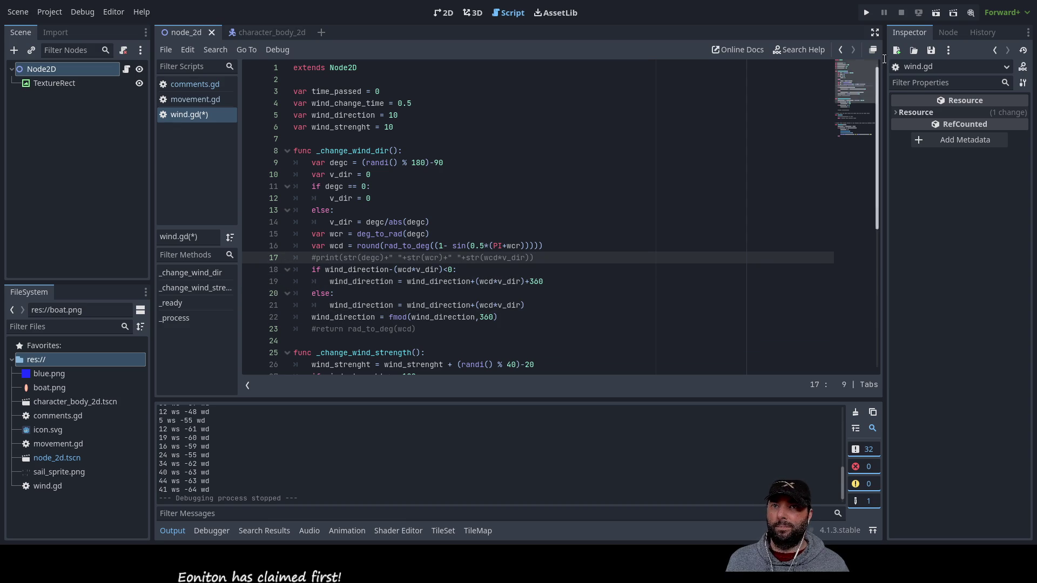
Run the scene, stop it, and scroll up to review wrapped directions like 347 and 349
click(935, 12)
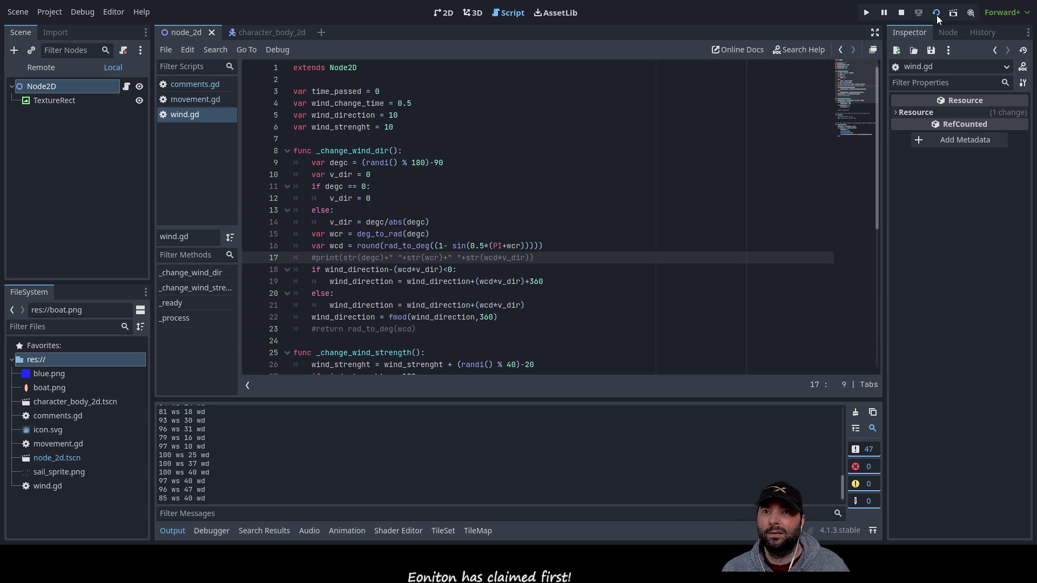
click(900, 13)
scroll(214, 468, up, 5)
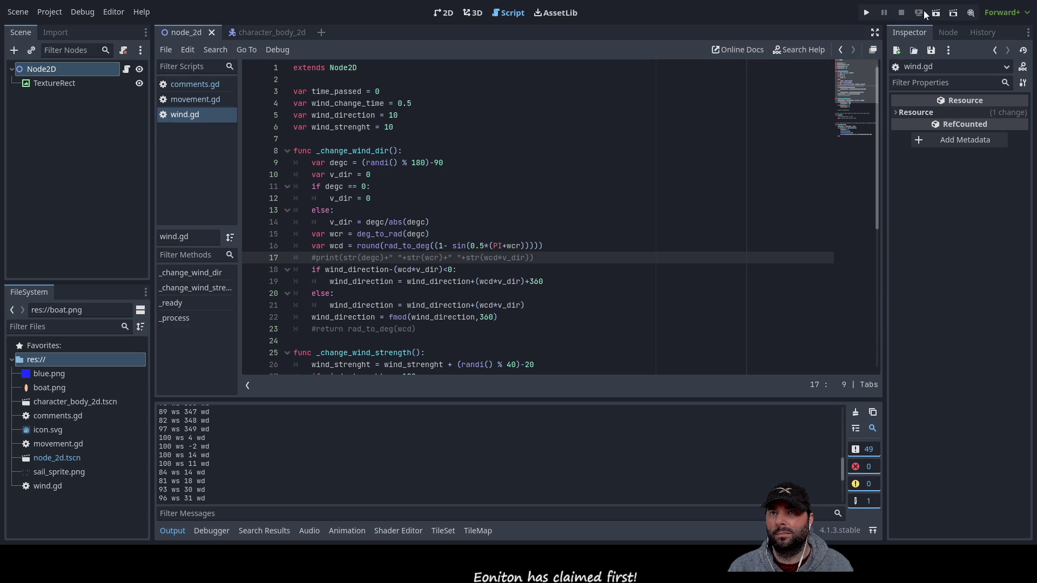
Rerun and stop the scene, reviewing readings like 353, -2 and -8, then highlight wind_direction uses
click(937, 13)
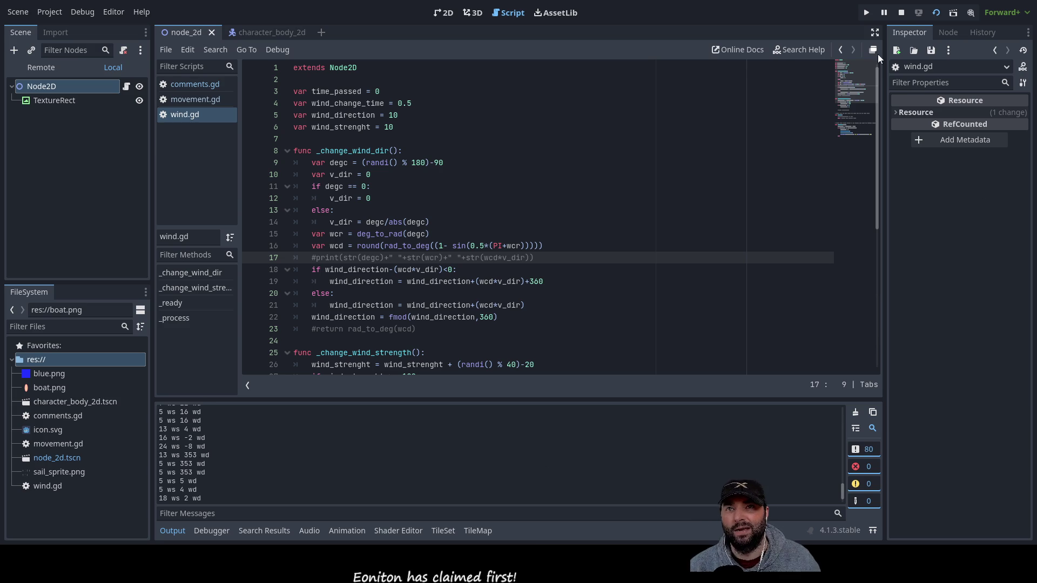
click(900, 12)
scroll(198, 474, up, 2)
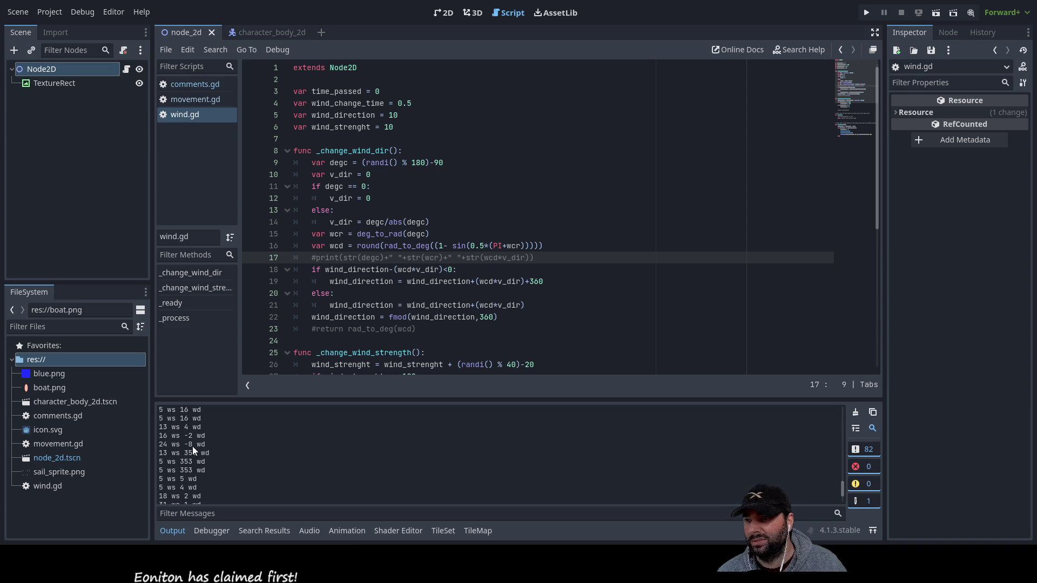
double_click(341, 270)
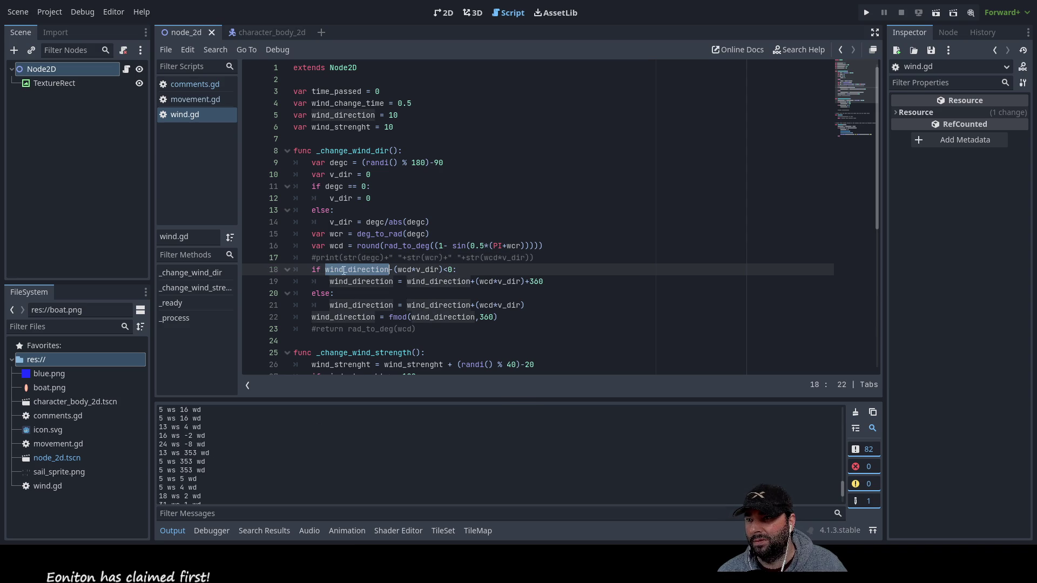
click(449, 270)
key(Down)
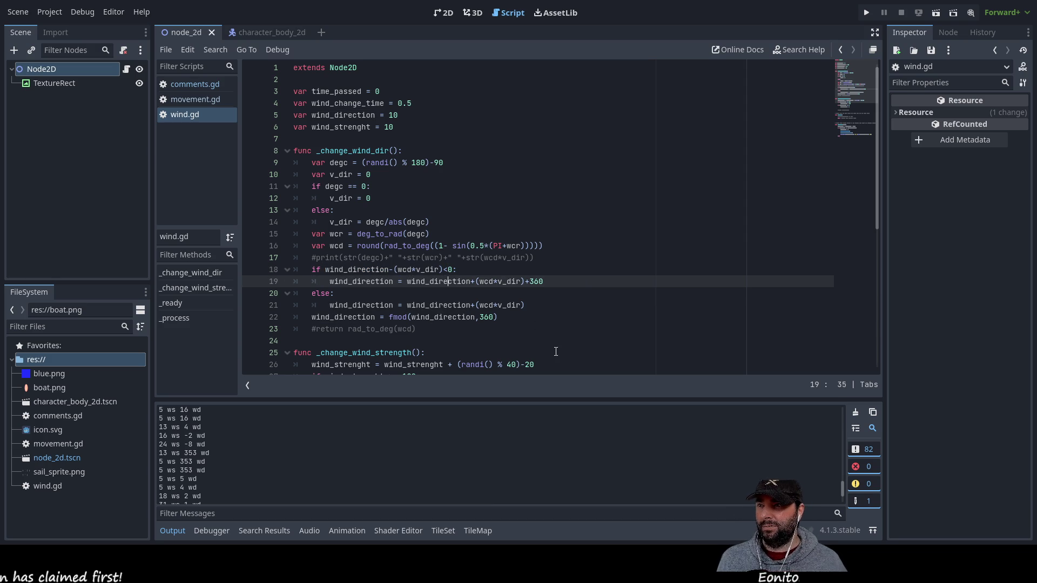
key(Left)
key(Left)
key(Left)
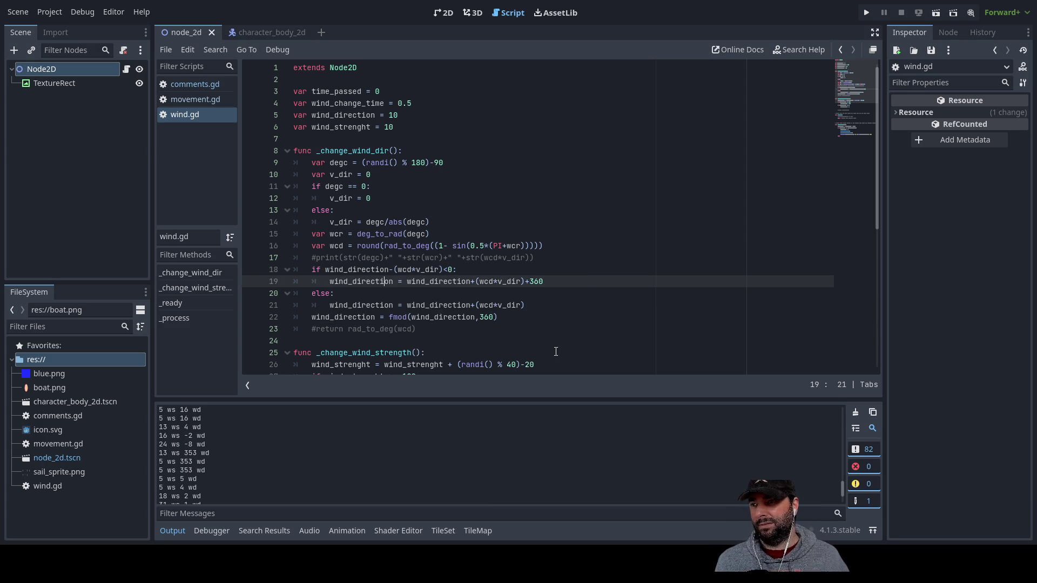
key(Right)
key(Right)
key(Right)
key(Left)
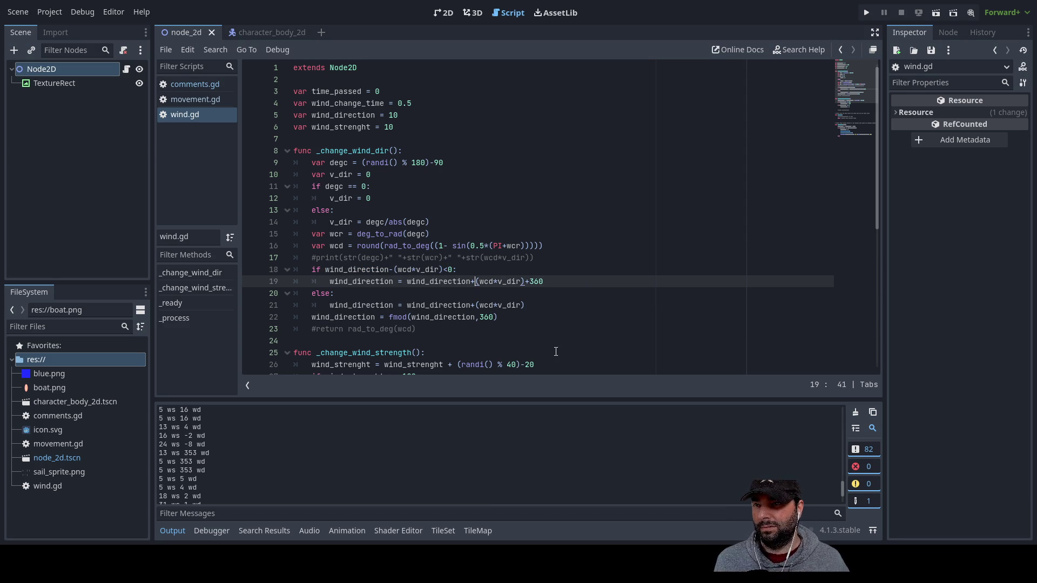
key(Right)
key(Right)
key(Right)
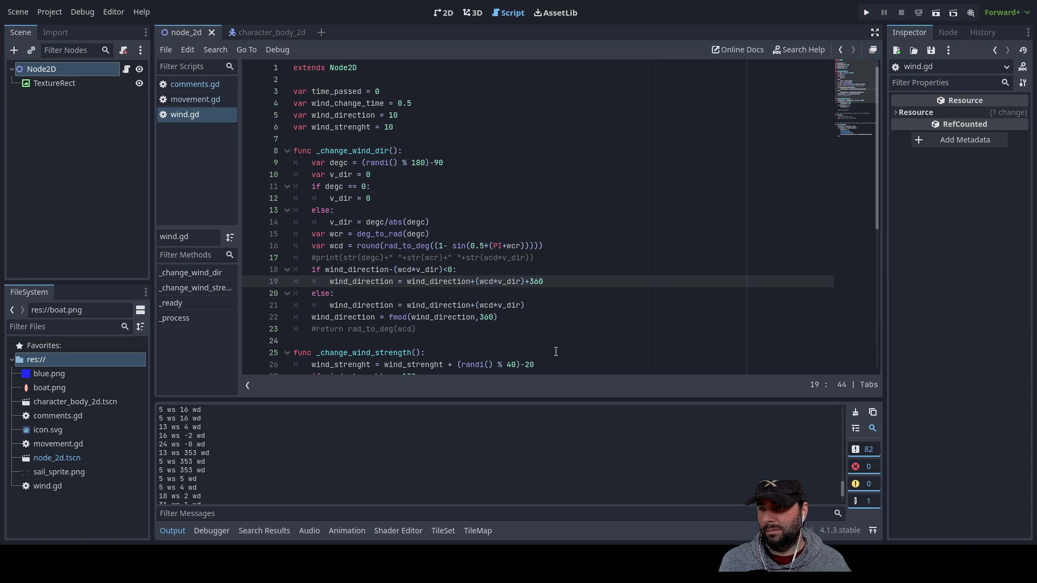
key(Up)
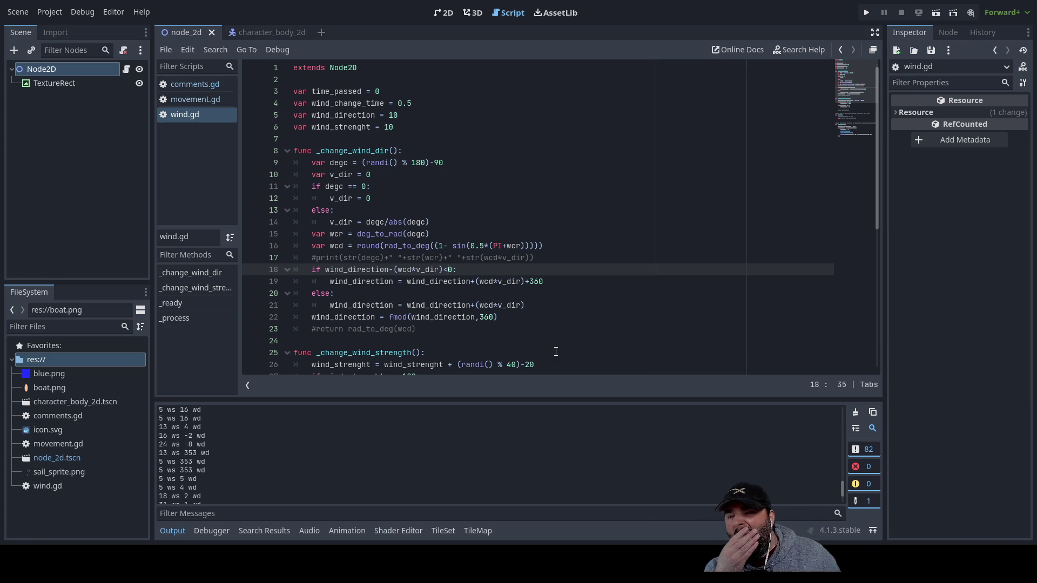
key(Down)
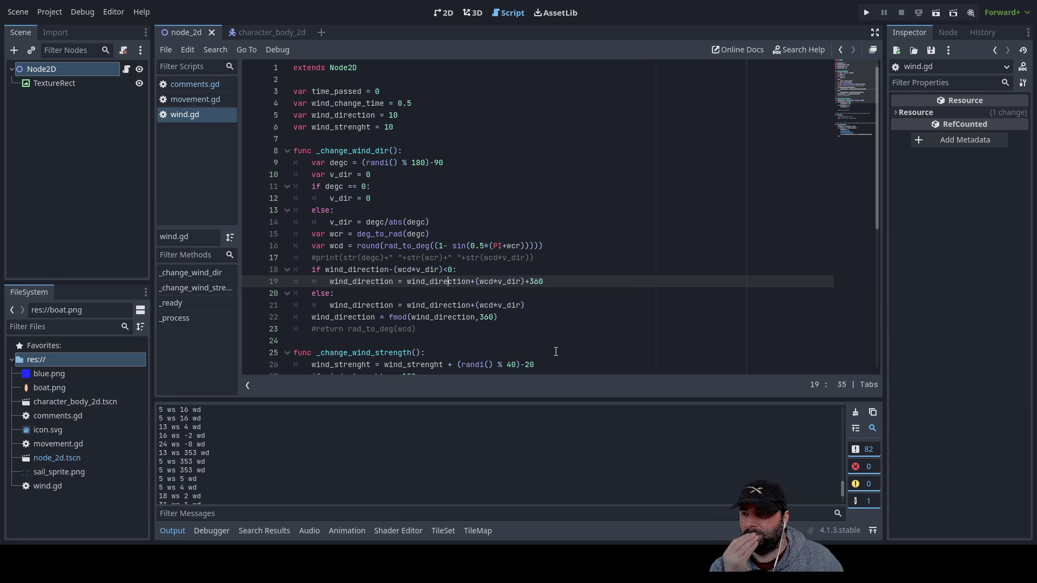
key(Down)
key(Up)
key(Up)
key(Up)
key(Down)
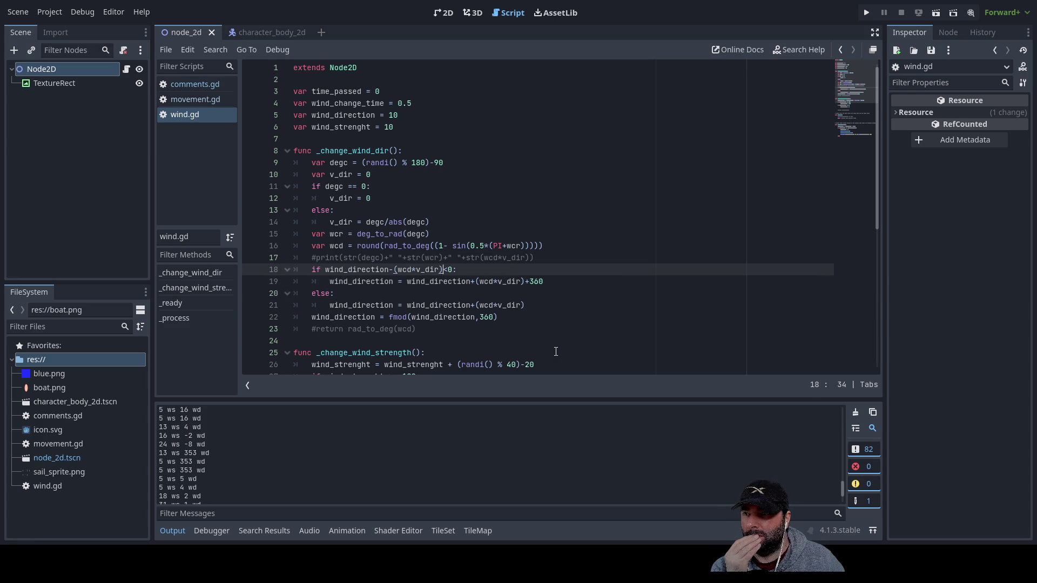
key(Left)
key(Left)
key(Left)
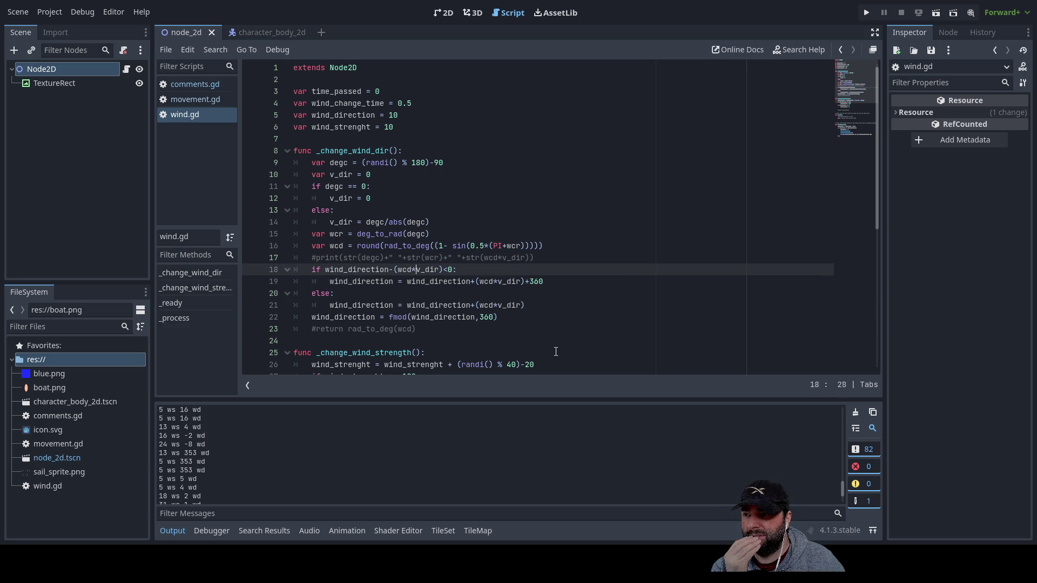
key(Down)
key(Down)
key(Down)
key(Up)
key(Home)
key(Right)
key(Right)
key(Right)
key(Right)
key(Right)
key(Right)
key(Left)
key(Left)
key(Left)
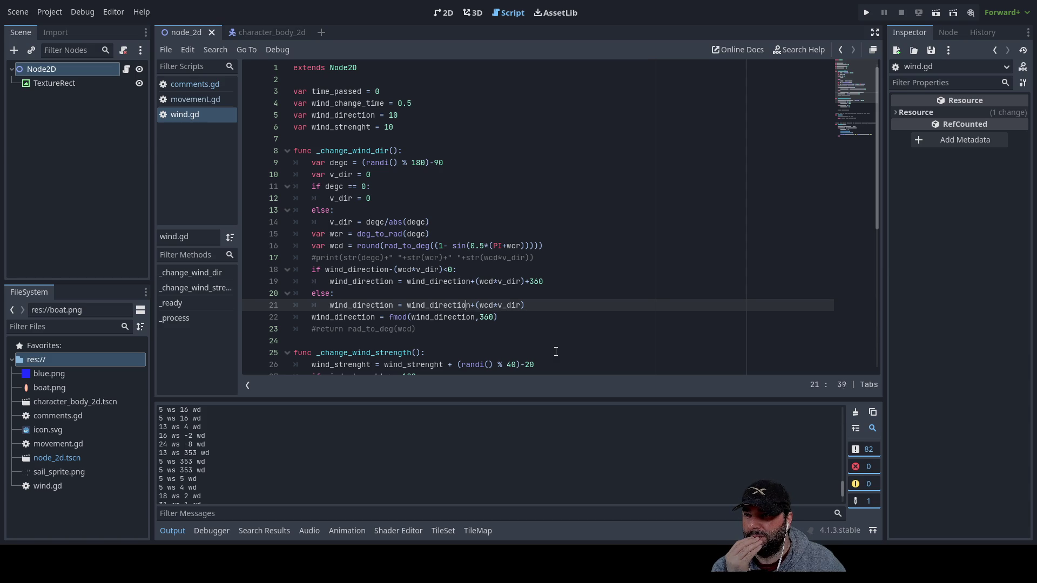
key(Left)
key(Left)
key(Left)
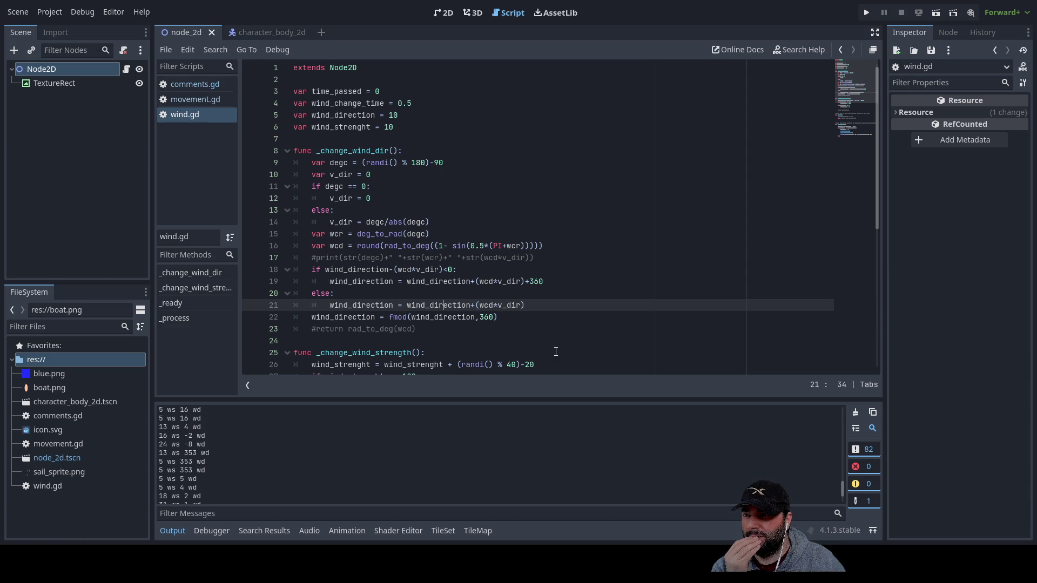
key(Up)
key(Up)
key(Up)
key(Left)
key(Left)
key(Left)
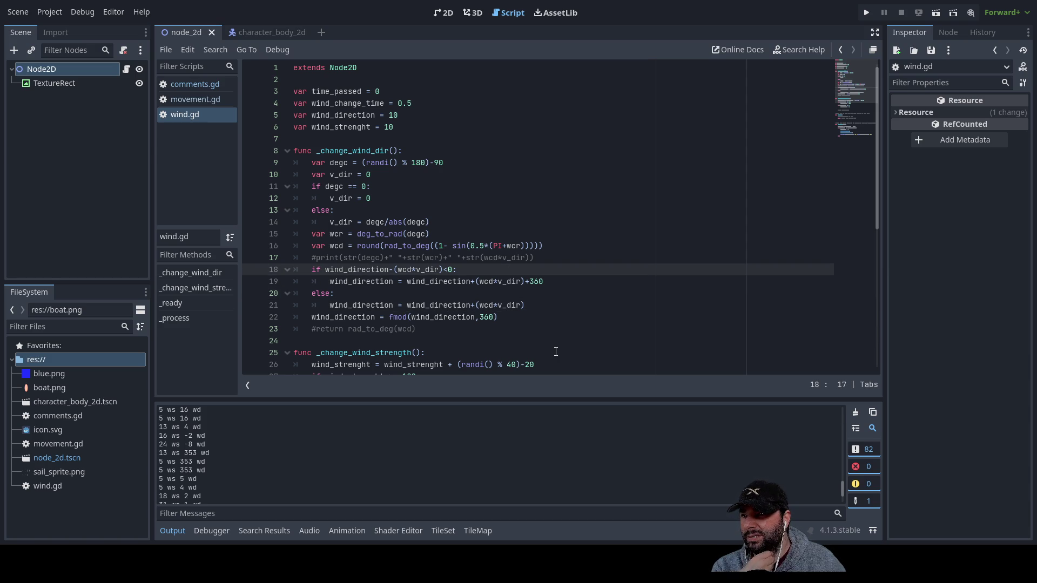
key(Down)
key(Down)
key(Down)
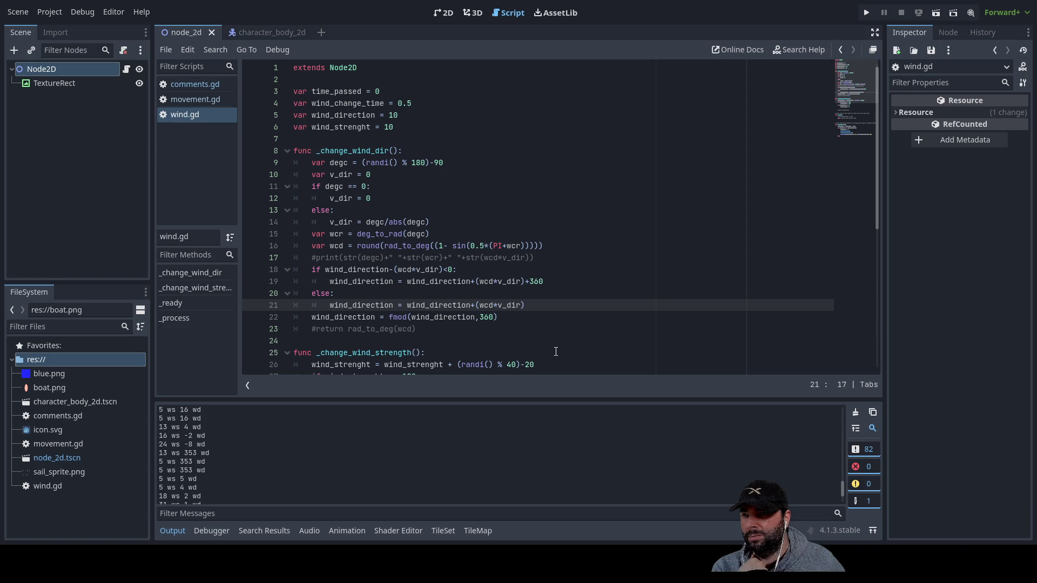
key(Up)
key(Up)
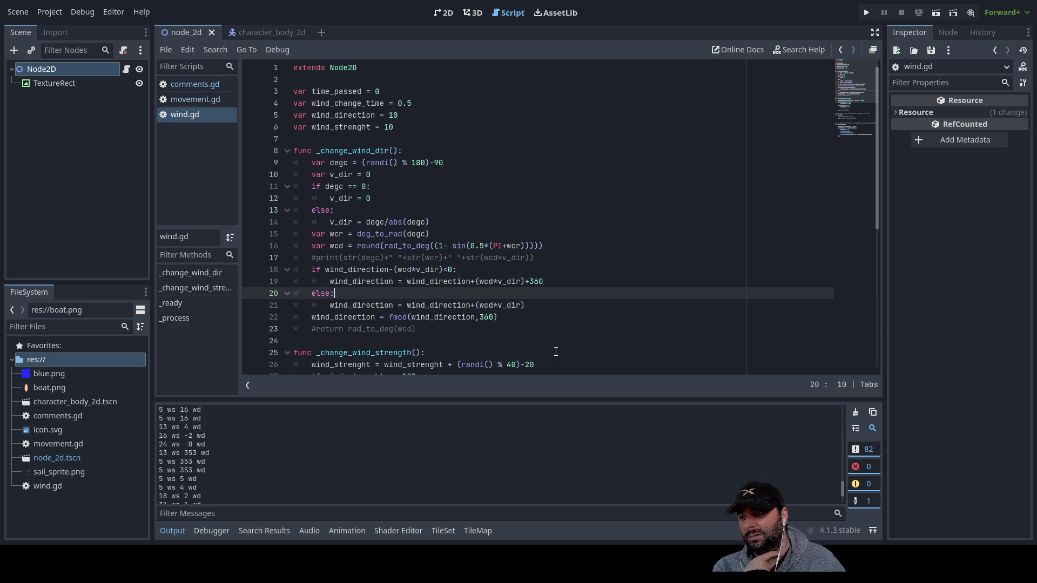
key(Down)
key(Up)
key(Down)
key(Left)
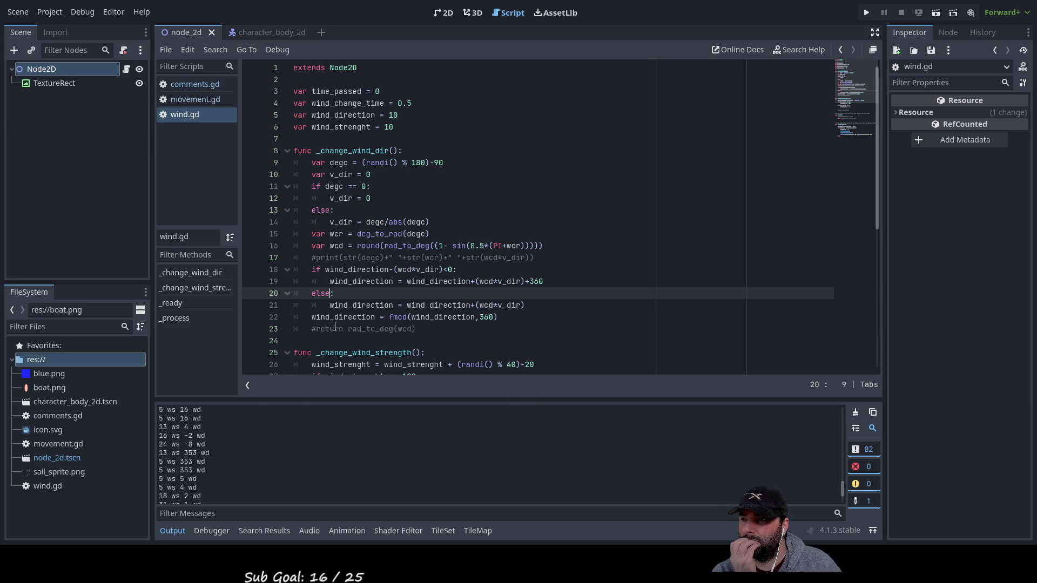
scroll(333, 334, down, 7)
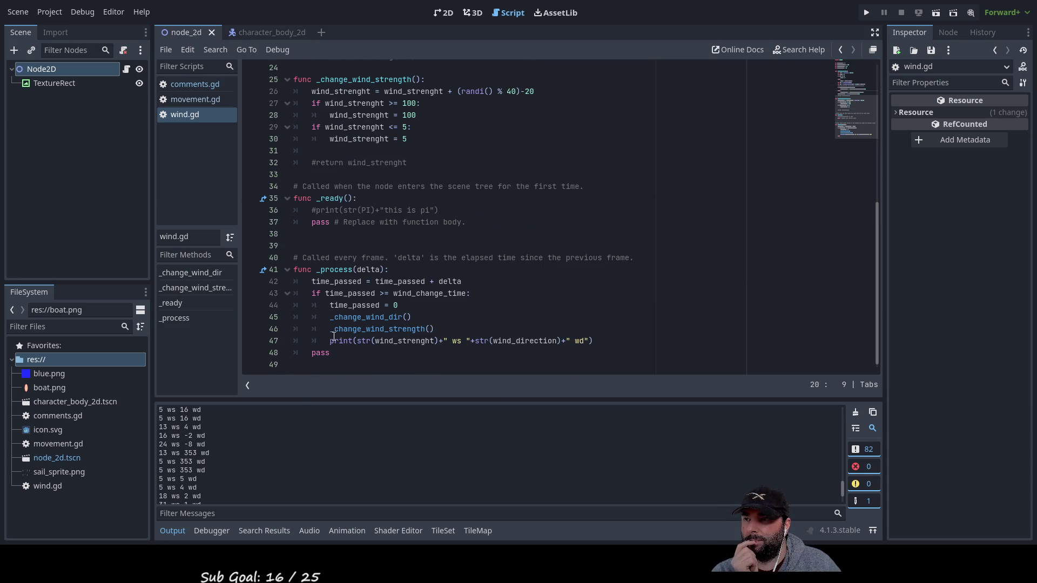
drag(592, 341, 329, 341)
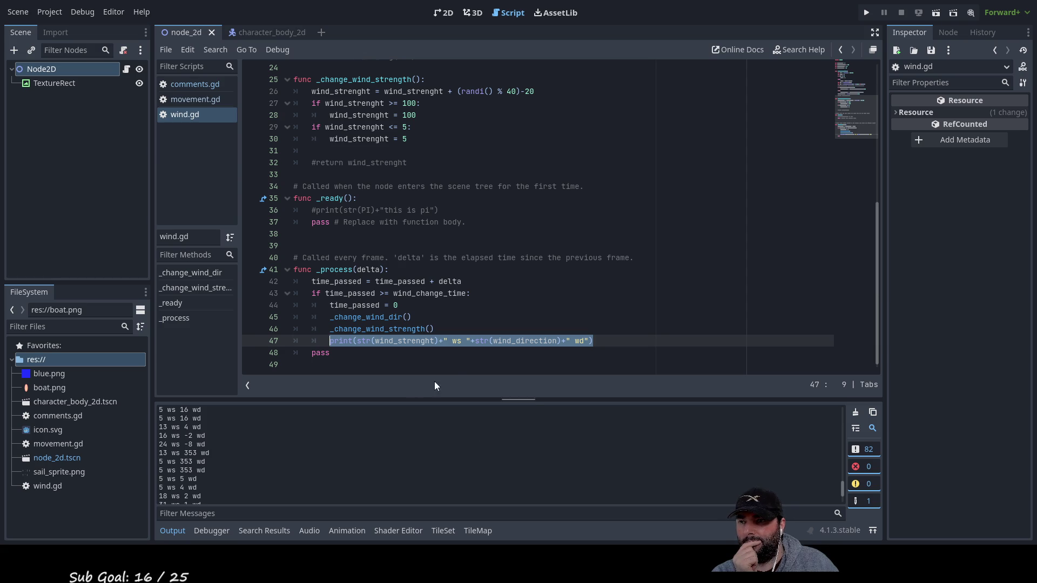
double_click(382, 328)
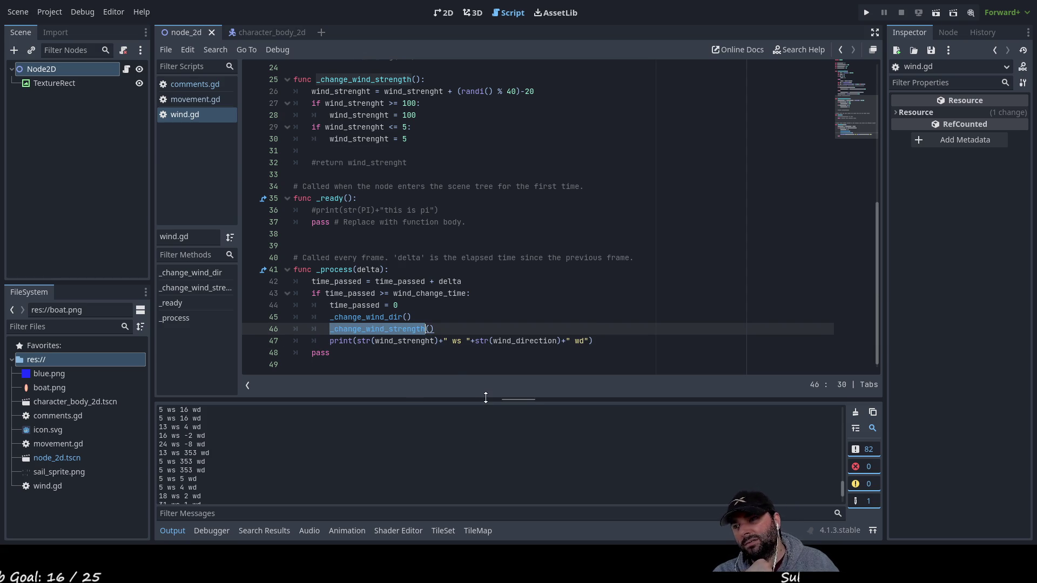
scroll(480, 365, up, 7)
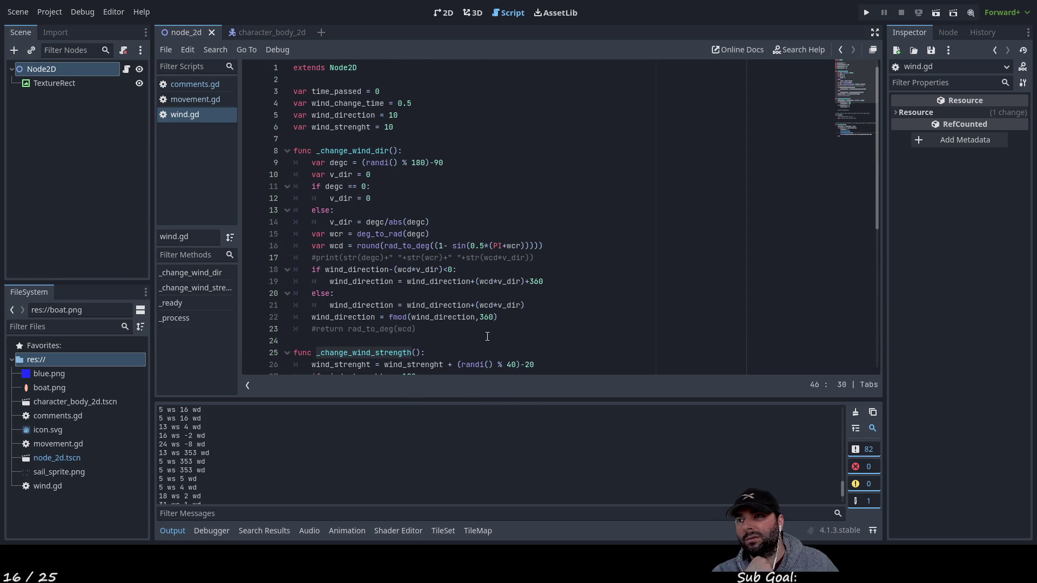
scroll(443, 264, down, 3)
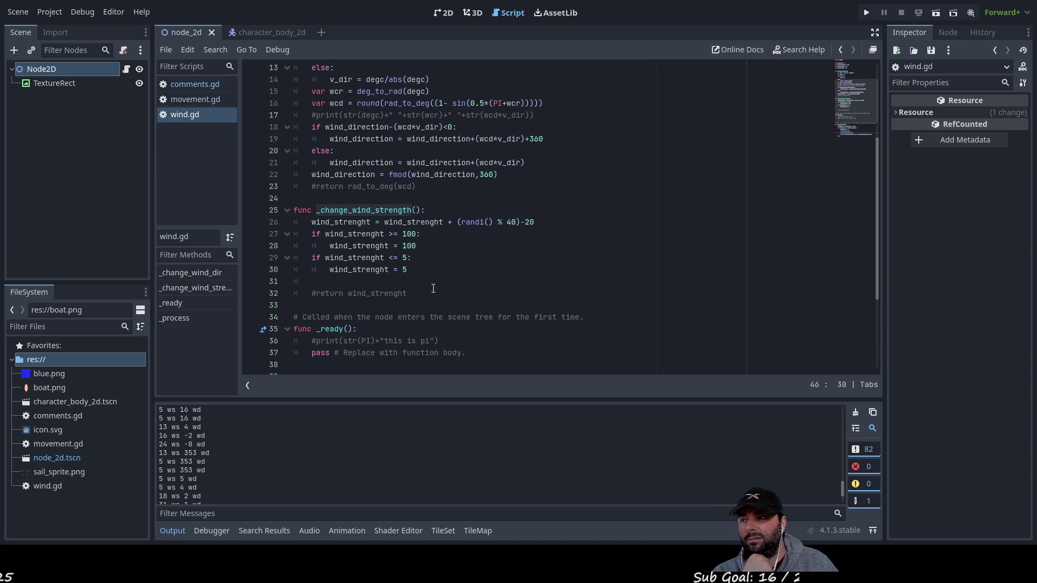
scroll(433, 289, up, 3)
scroll(431, 269, down, 6)
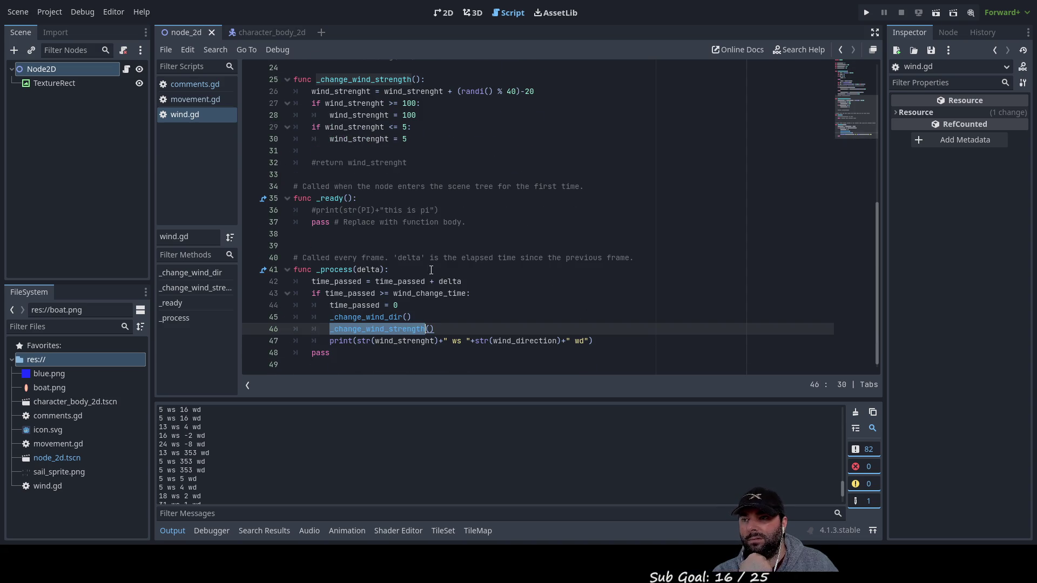
double_click(369, 317)
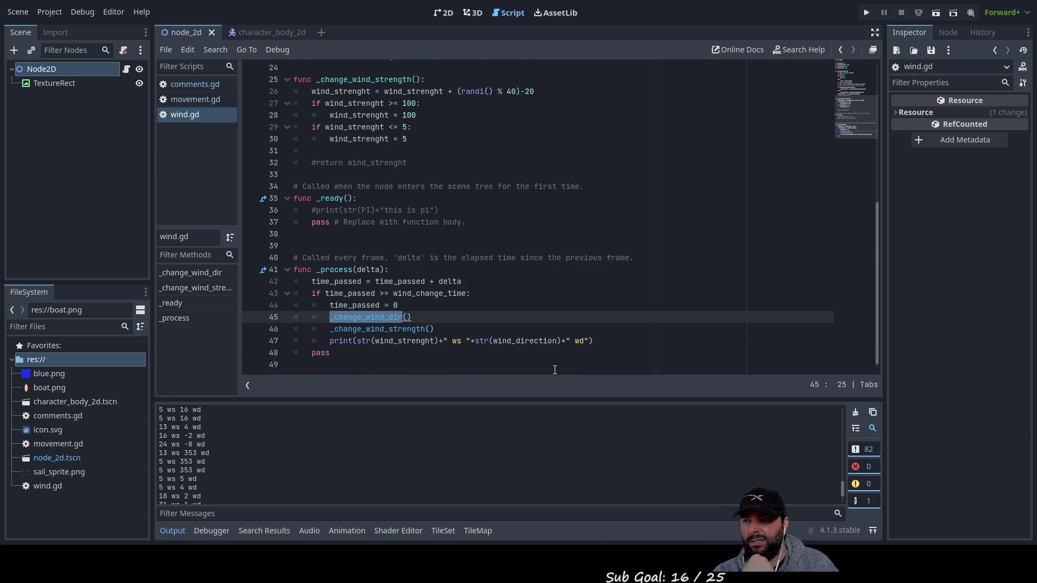
click(328, 340)
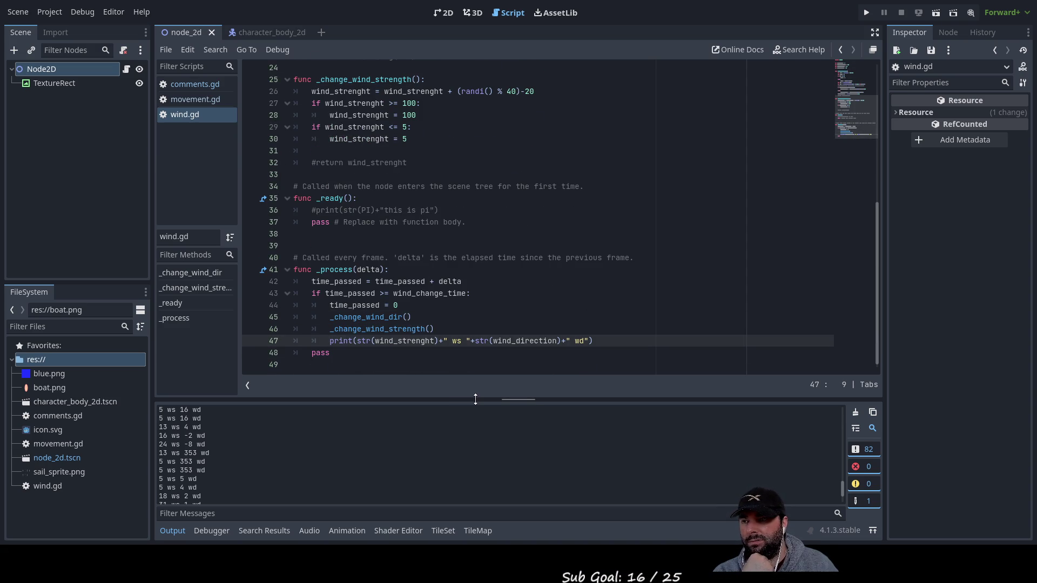
key(Return)
key(Up)
text(wait)
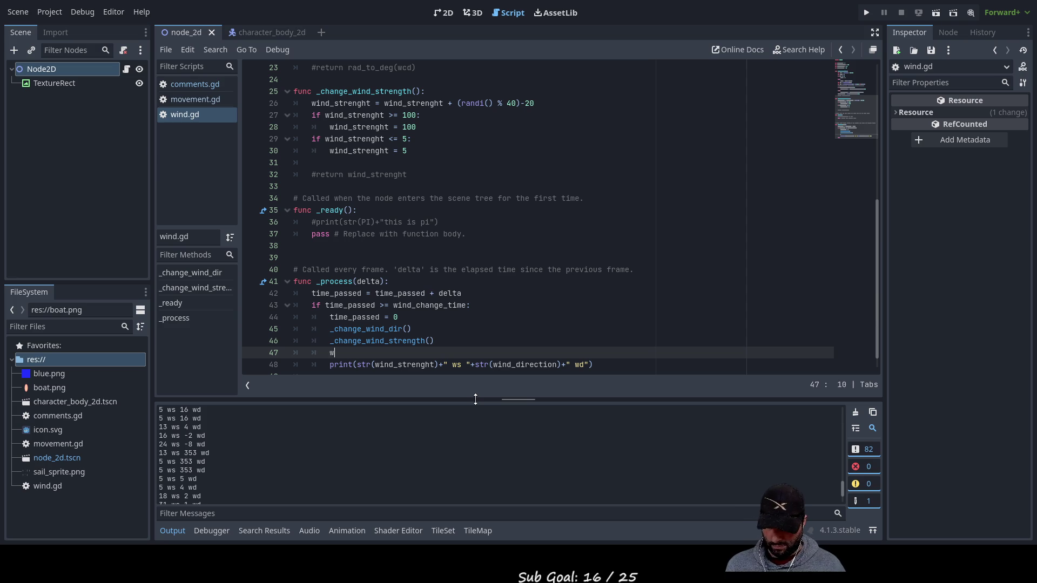
key(BackSpace)
key(BackSpace)
key(BackSpace)
key(BackSpace)
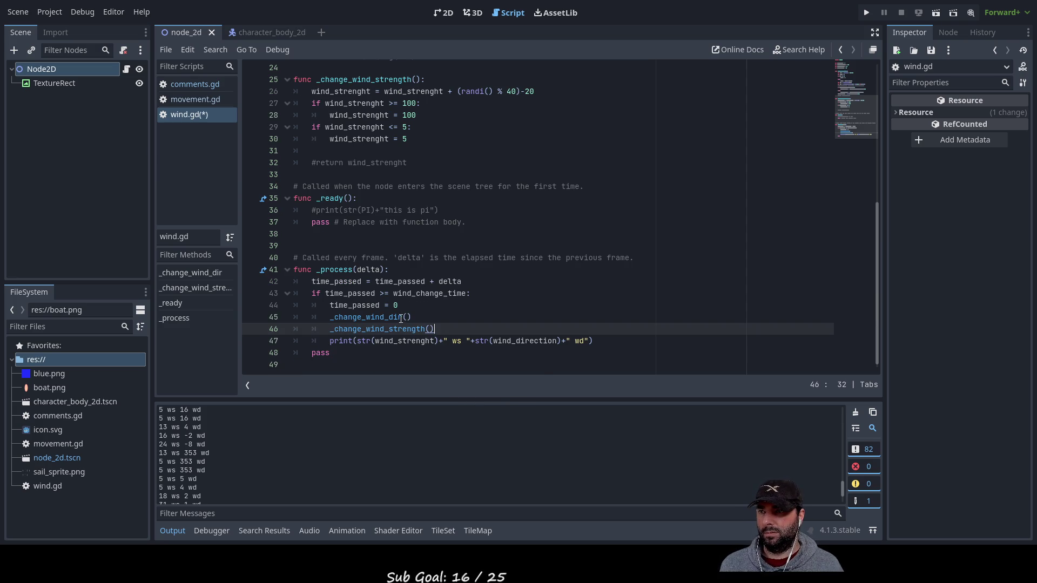
double_click(373, 317)
scroll(460, 323, up, 8)
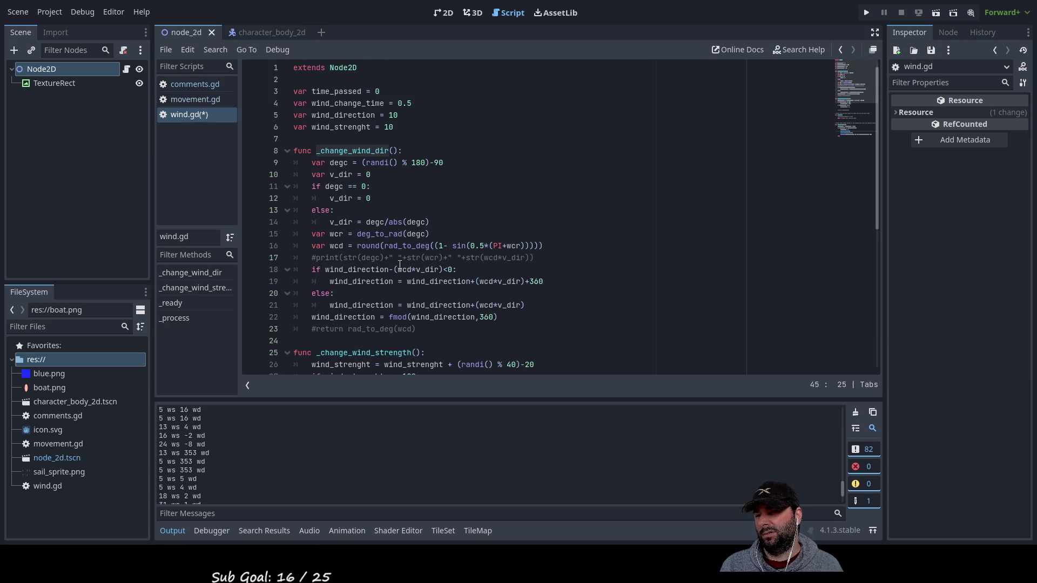
scroll(400, 264, down, 8)
click(384, 340)
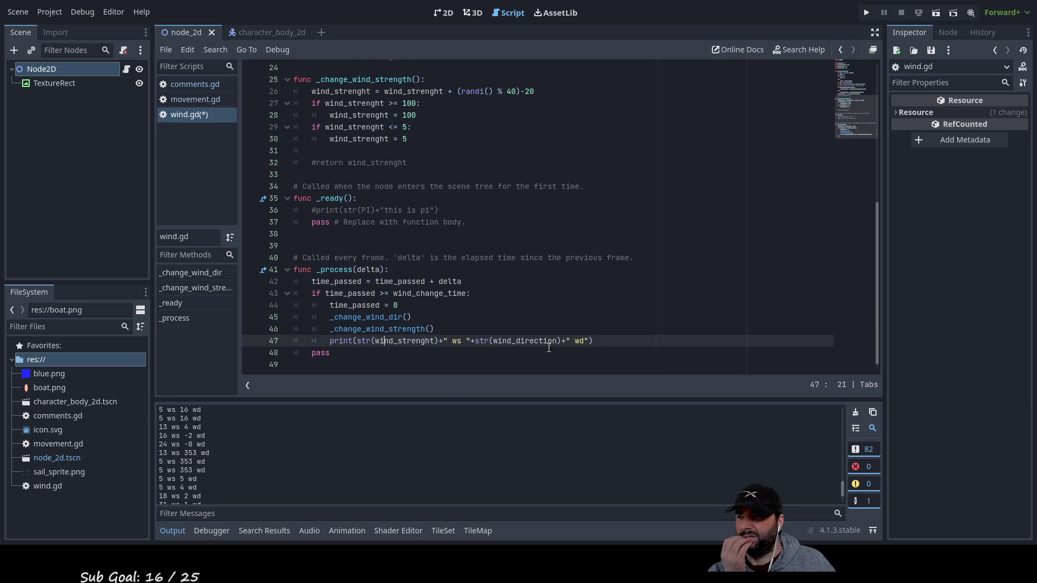
double_click(363, 318)
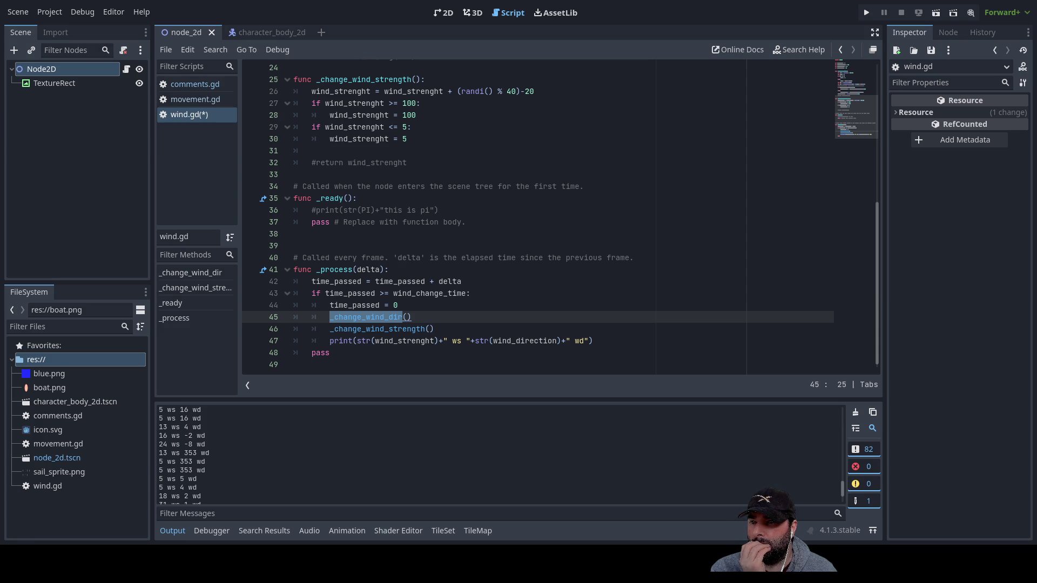
Insert an 'await confirmed' line above the print statement in _process
click(377, 356)
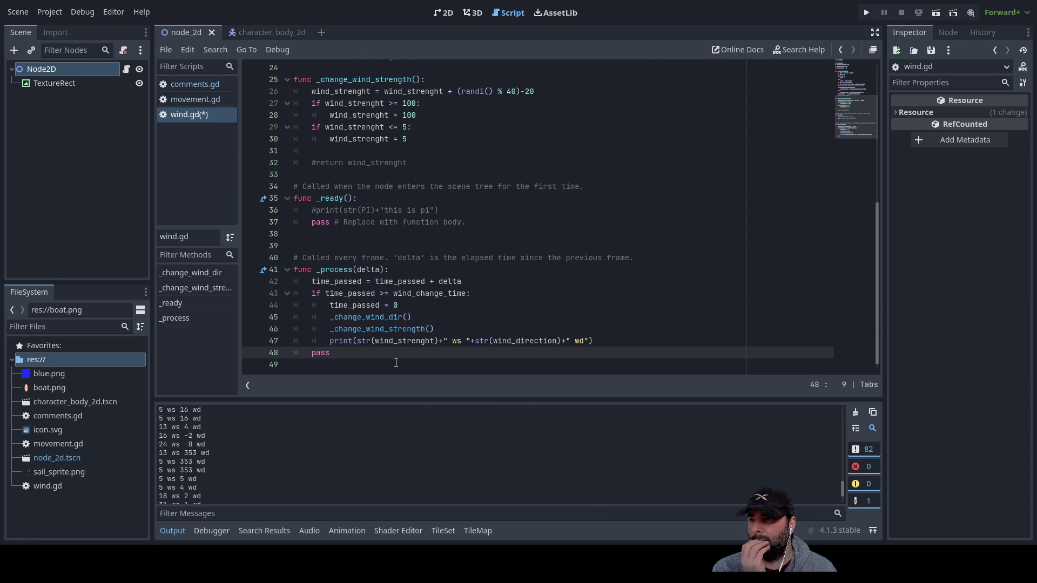
key(Up)
key(Return)
key(Up)
text(await)
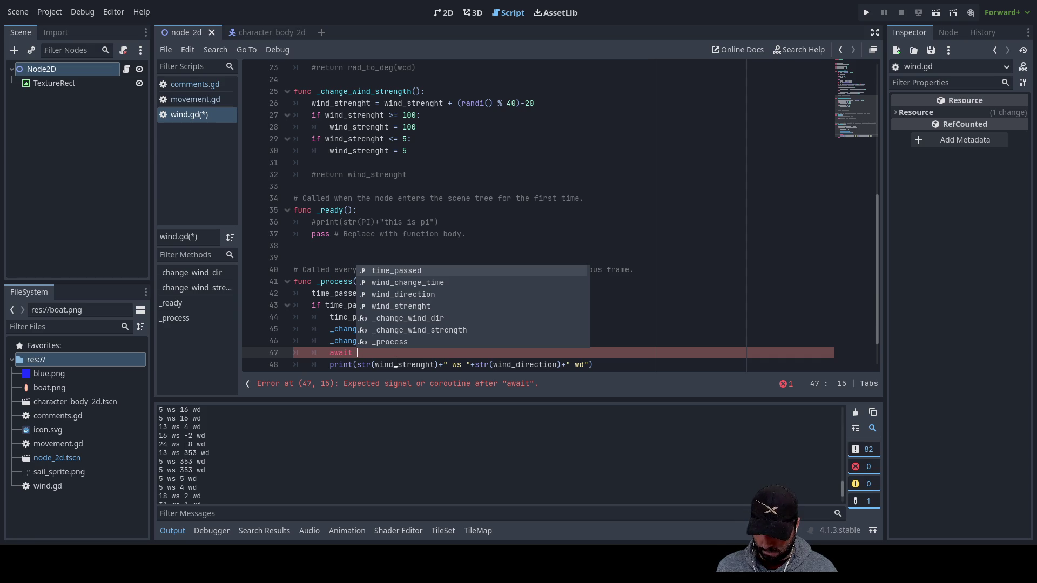
text(x)
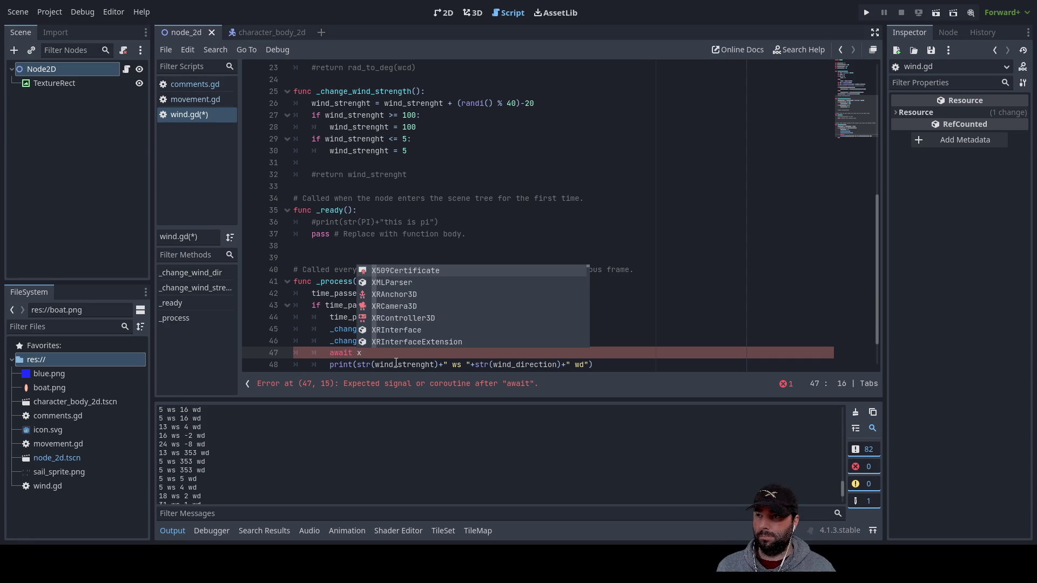
key(BackSpace)
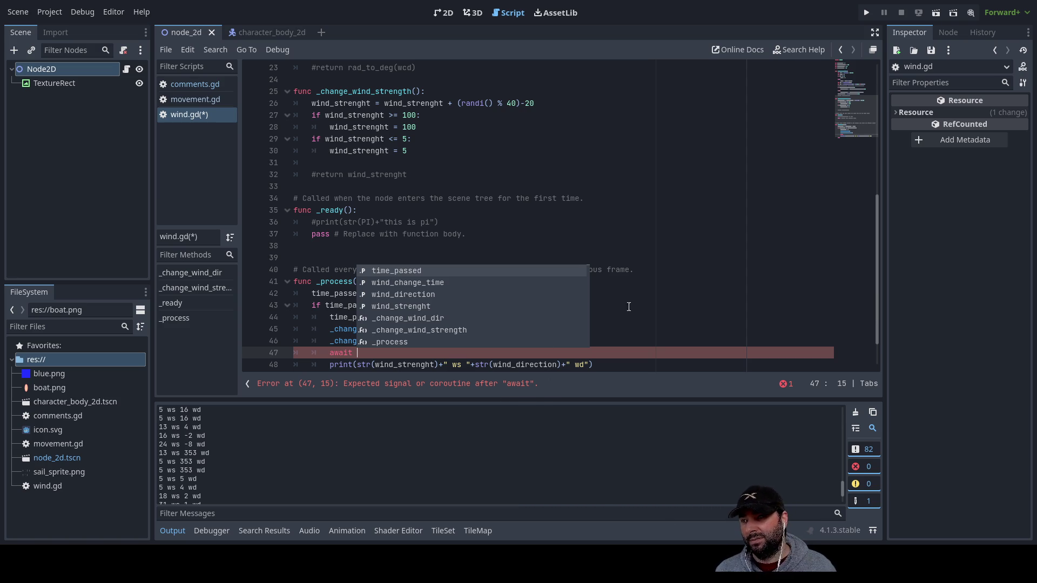
click(356, 355)
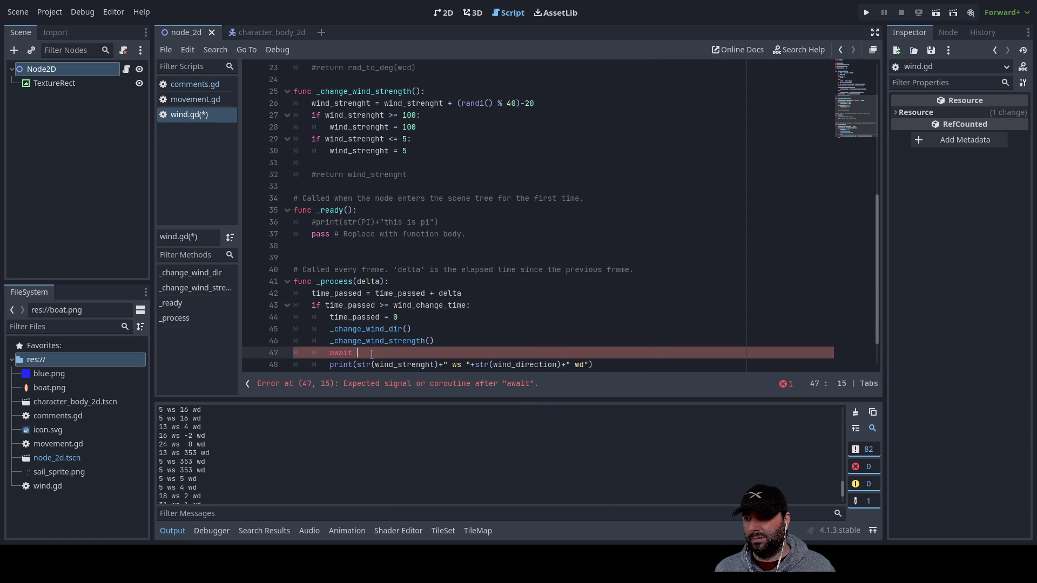
text(con)
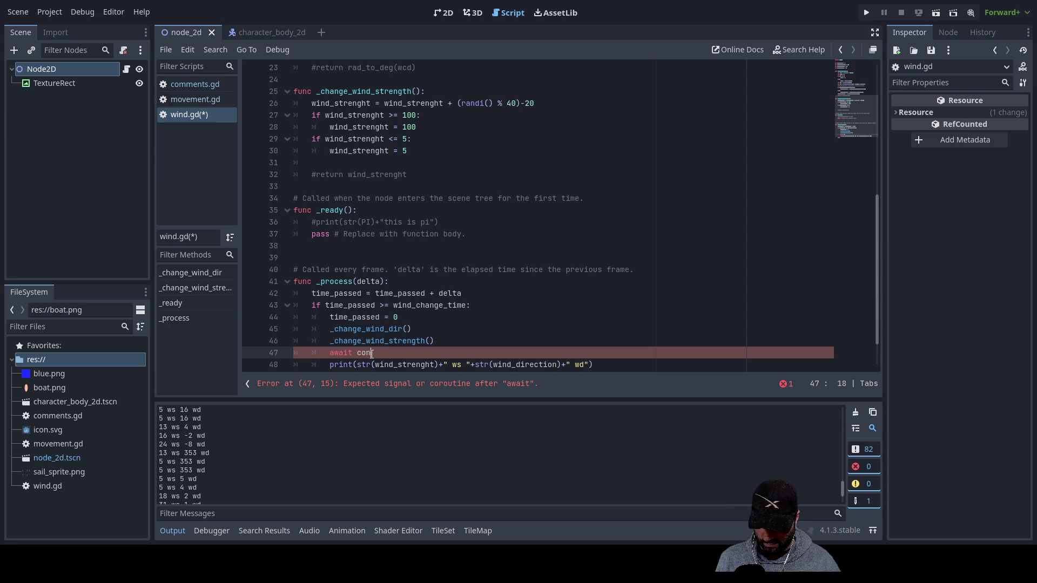
text(firmed)
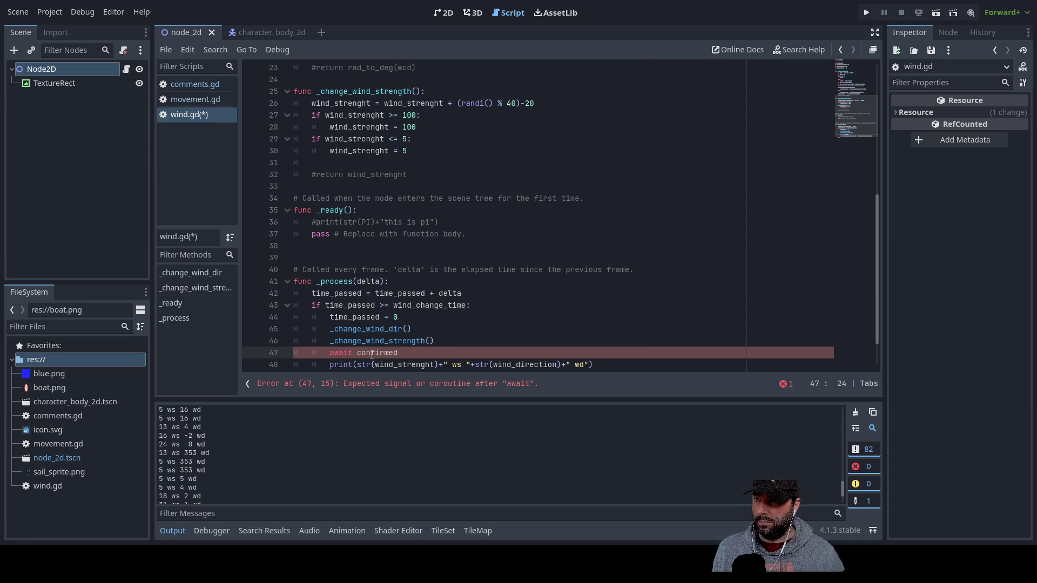
key(Up)
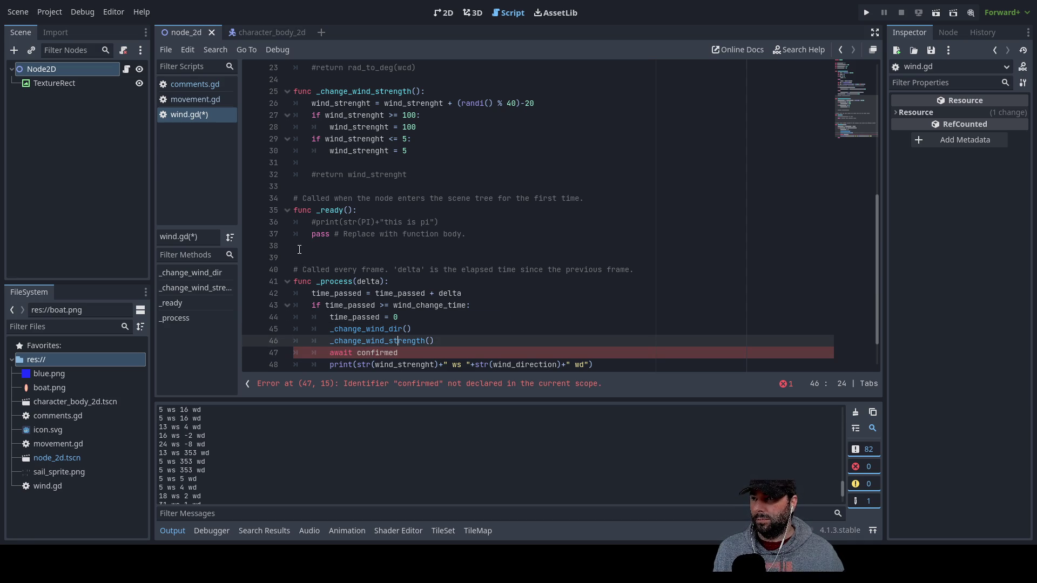
Add blank lines below _ready to make room for a new function
click(371, 247)
key(Return)
key(Return)
key(Up)
key(Up)
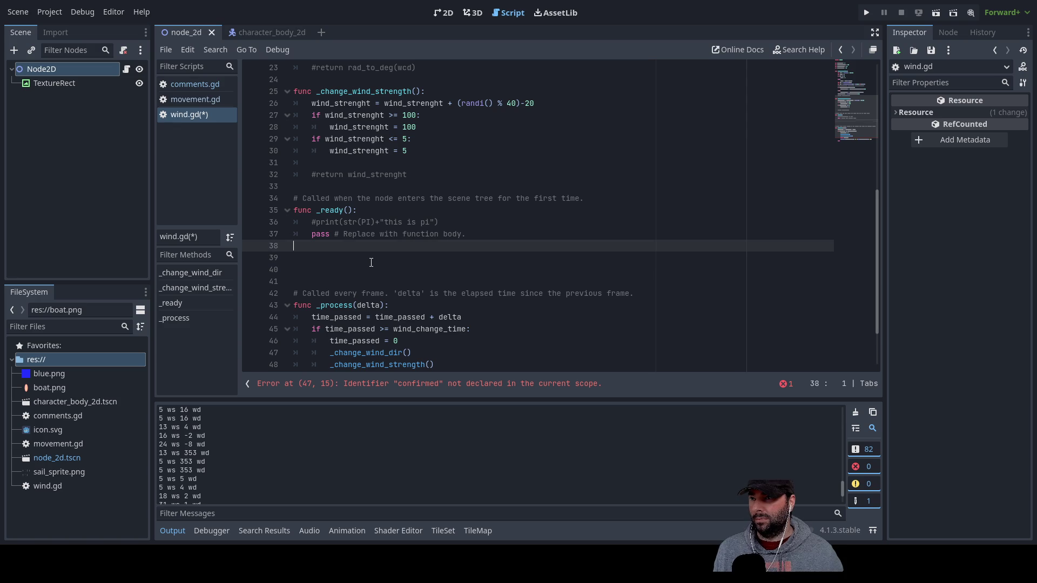
Write the new function header 'func _update_wind()' below _ready
key(Down)
text(fu)
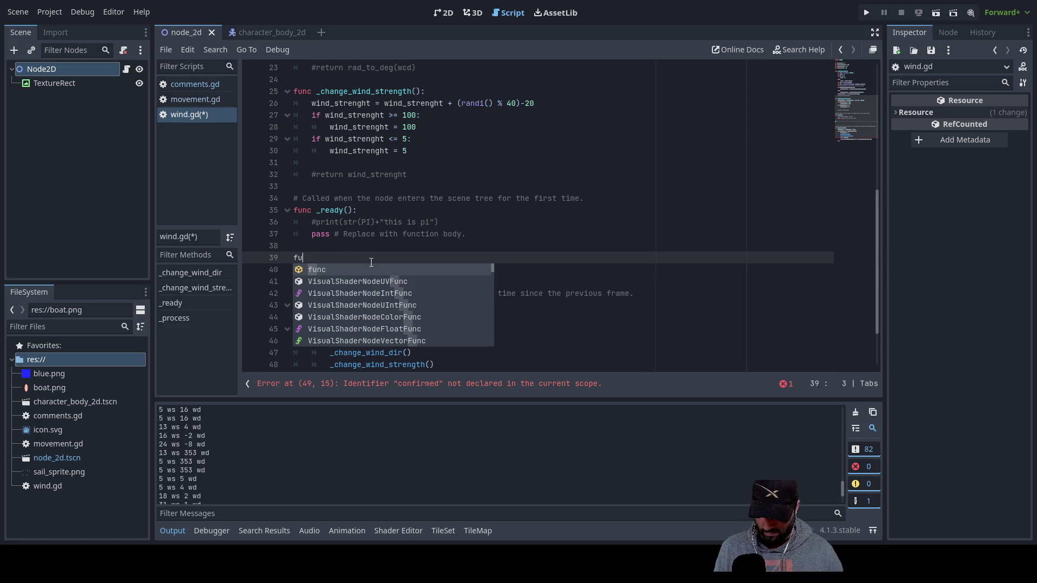
text(nc)
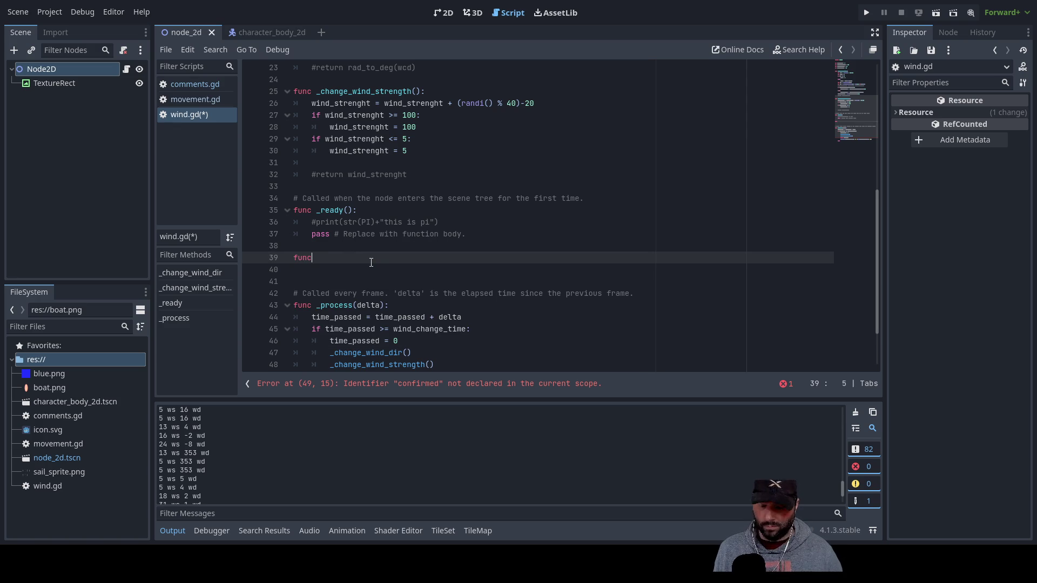
text( _)
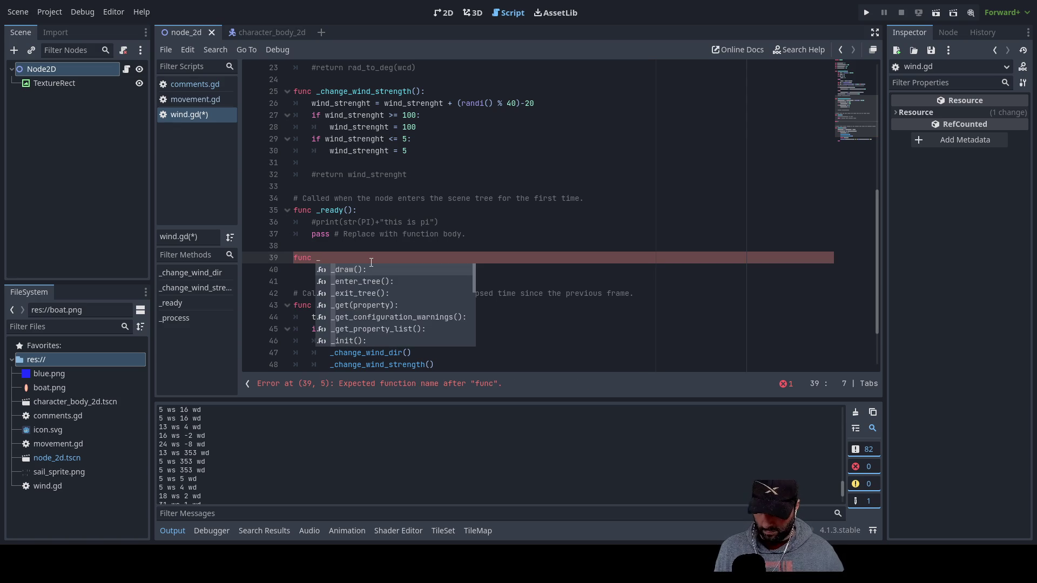
text(update)
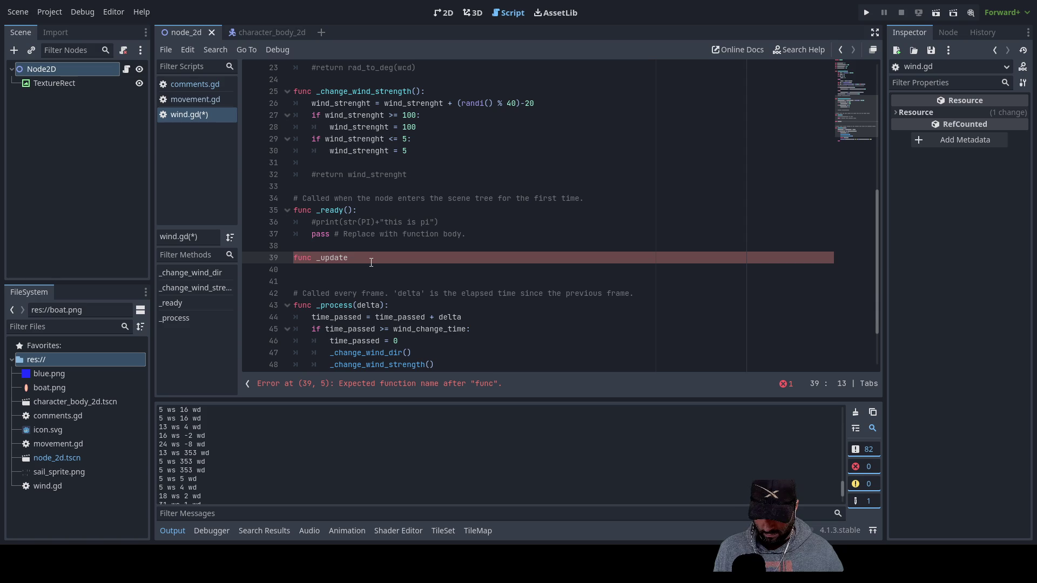
text(_wind)
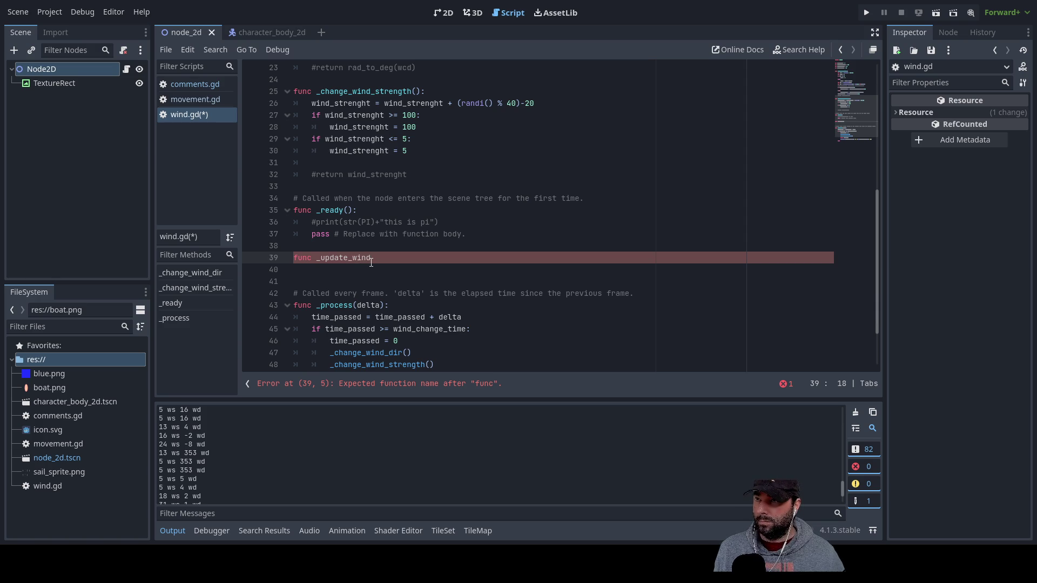
key(Return)
key(BackSpace)
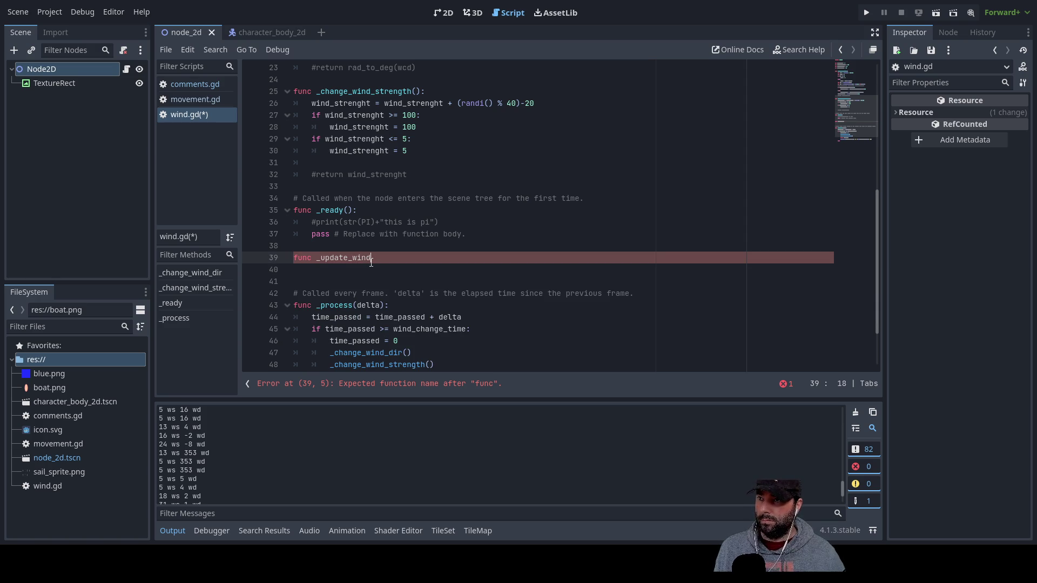
text(():)
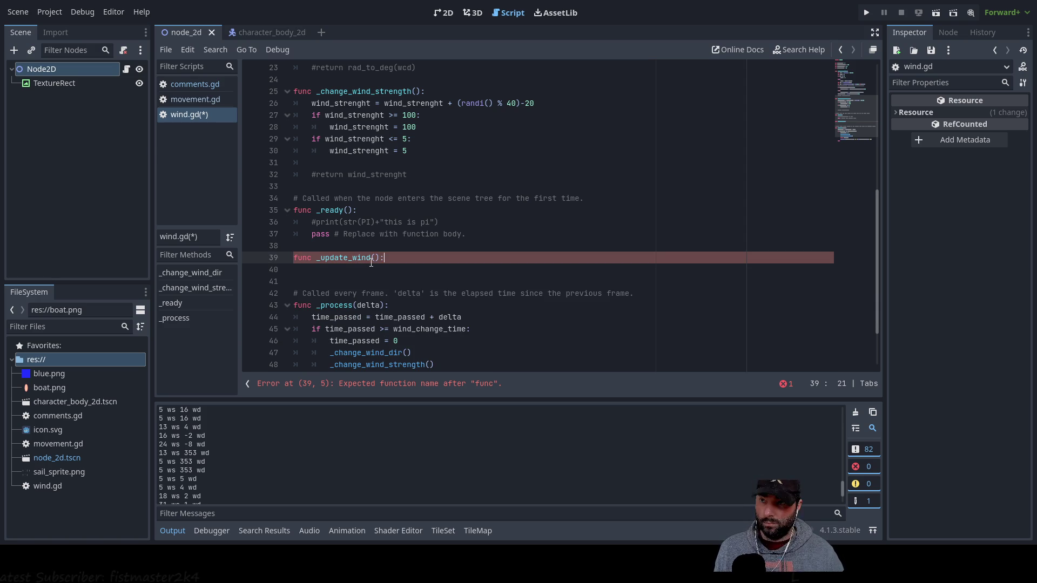
key(Down)
Move both _change_wind calls from _process into _update_wind and fix their indentation
scroll(403, 268, down, 2)
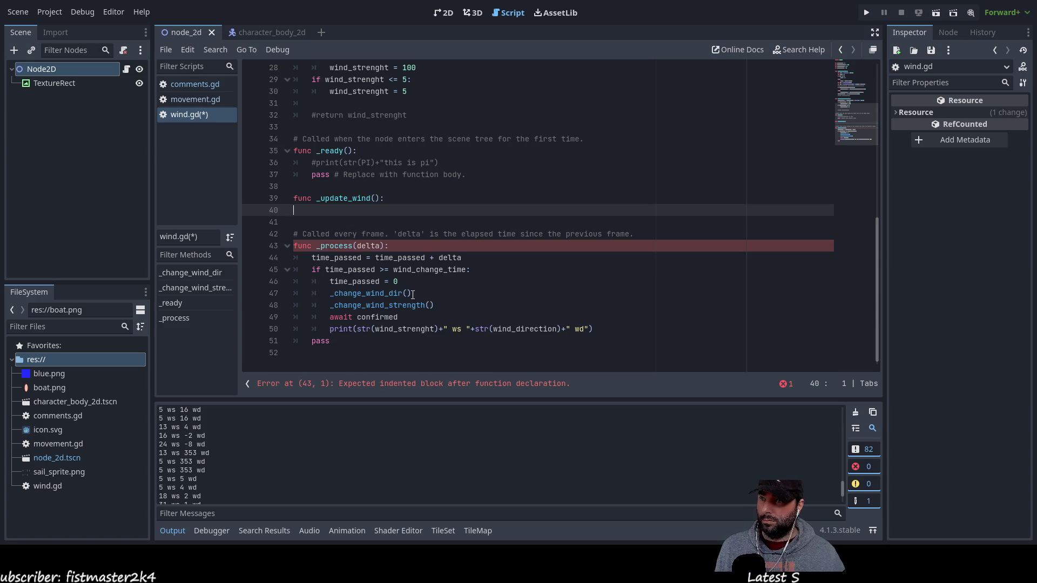
drag(441, 304, 338, 292)
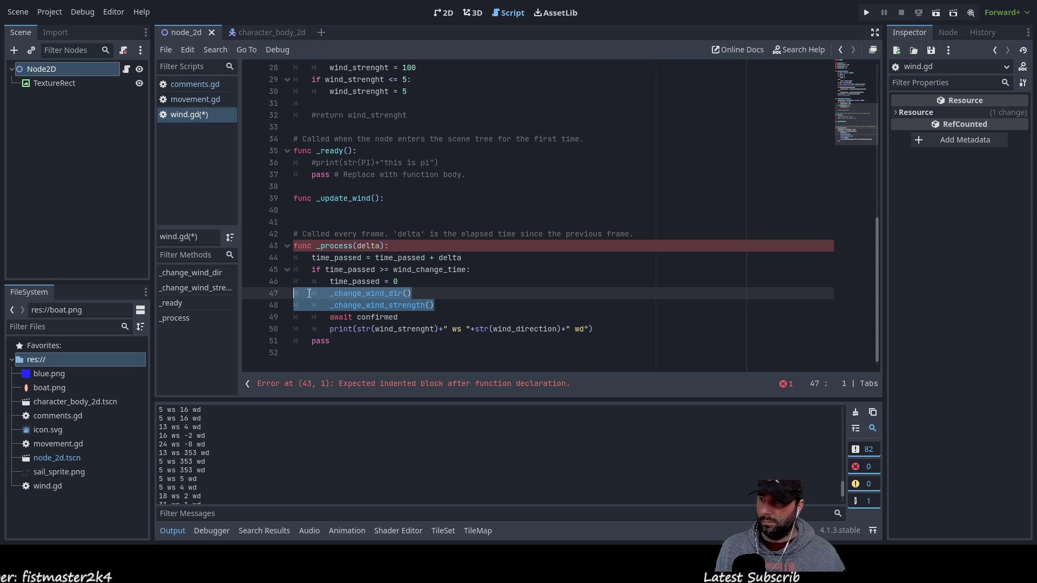
key(BackSpace)
click(335, 211)
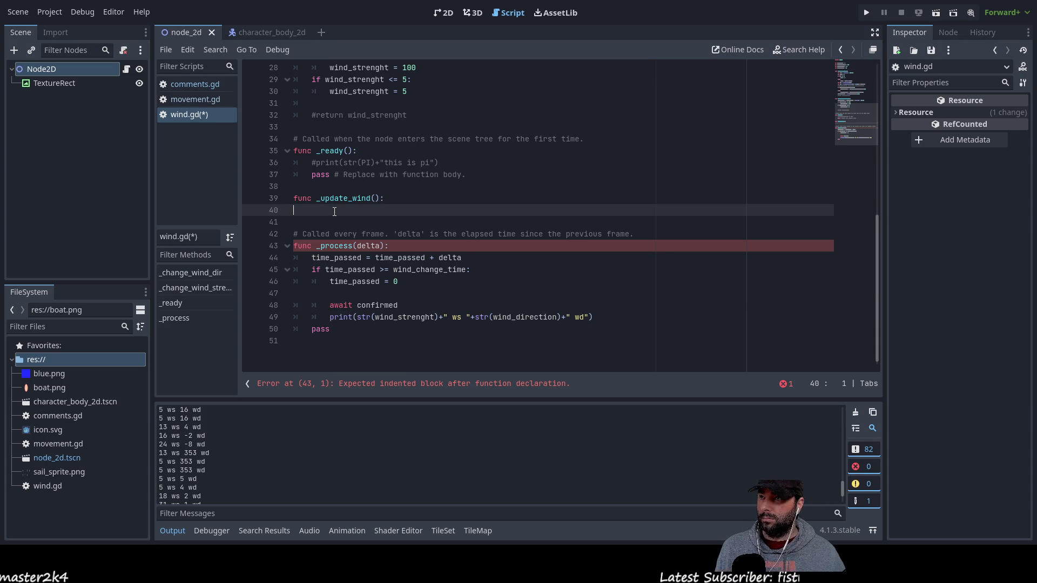
text(_change_wind_dir() 		_change_wind_strength())
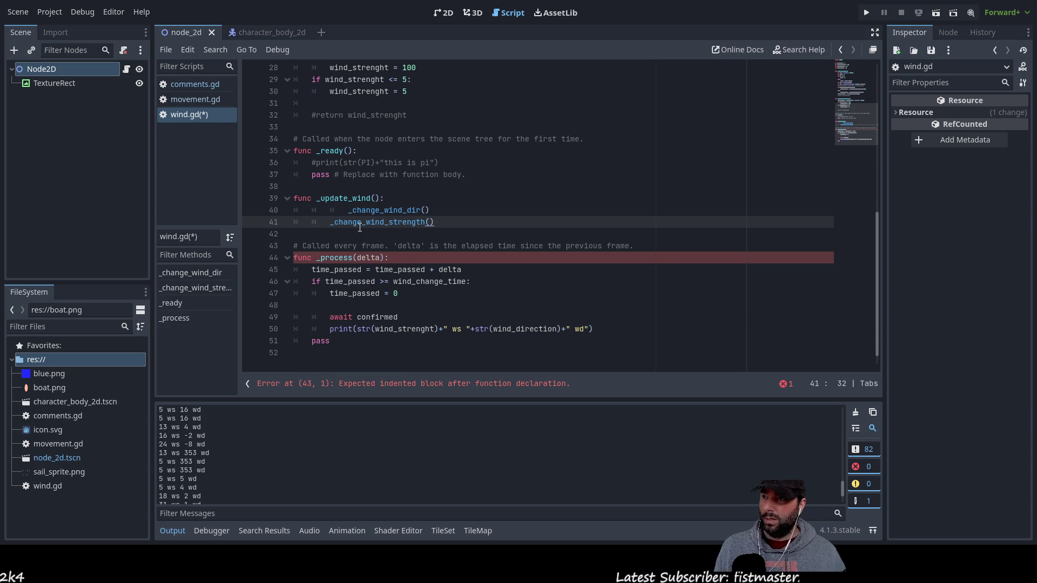
click(328, 211)
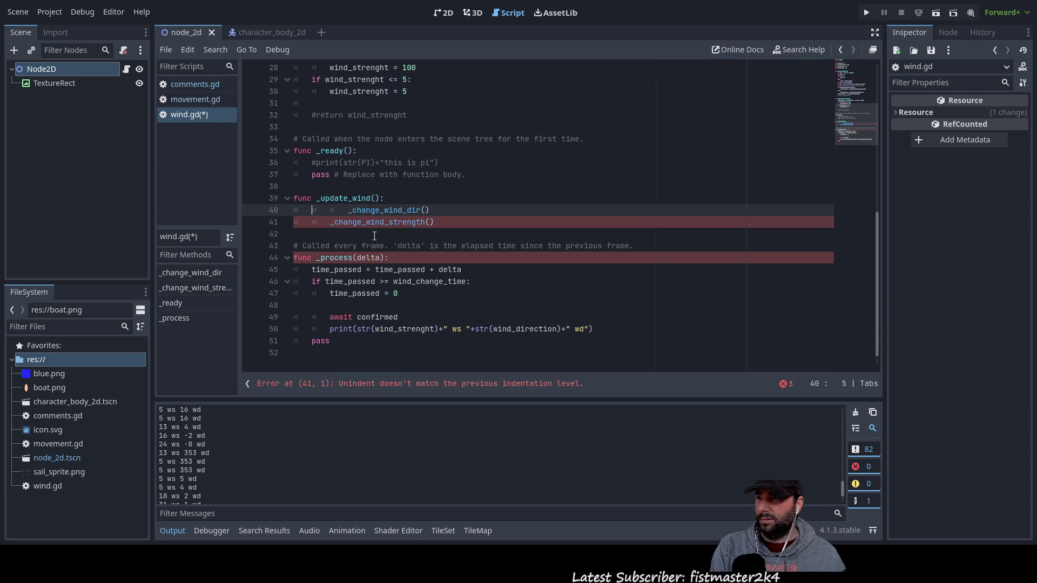
key(Down)
key(Delete)
key(Delete)
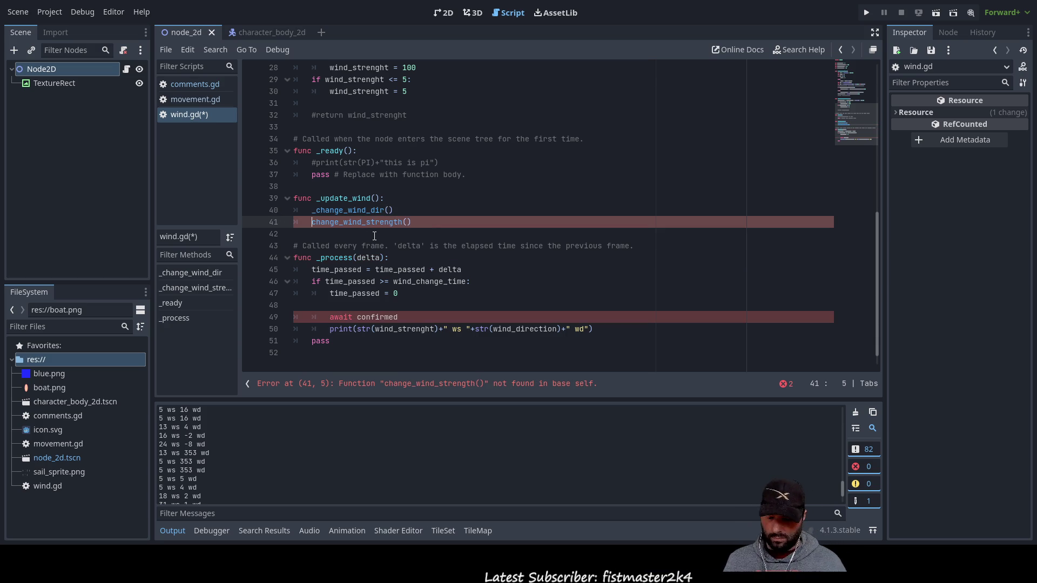
text(+)
key(BackSpace)
text(_)
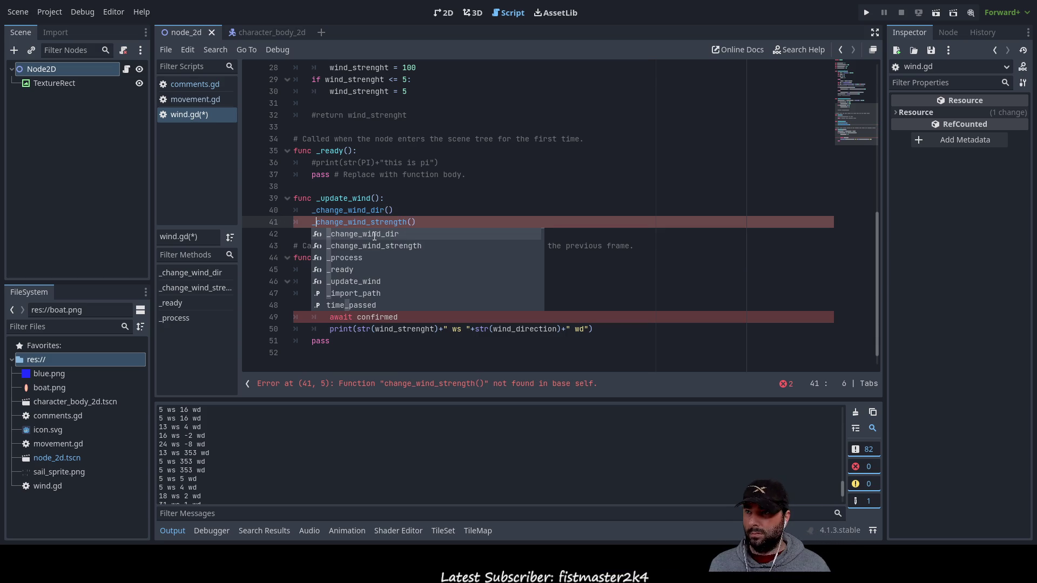
click(461, 223)
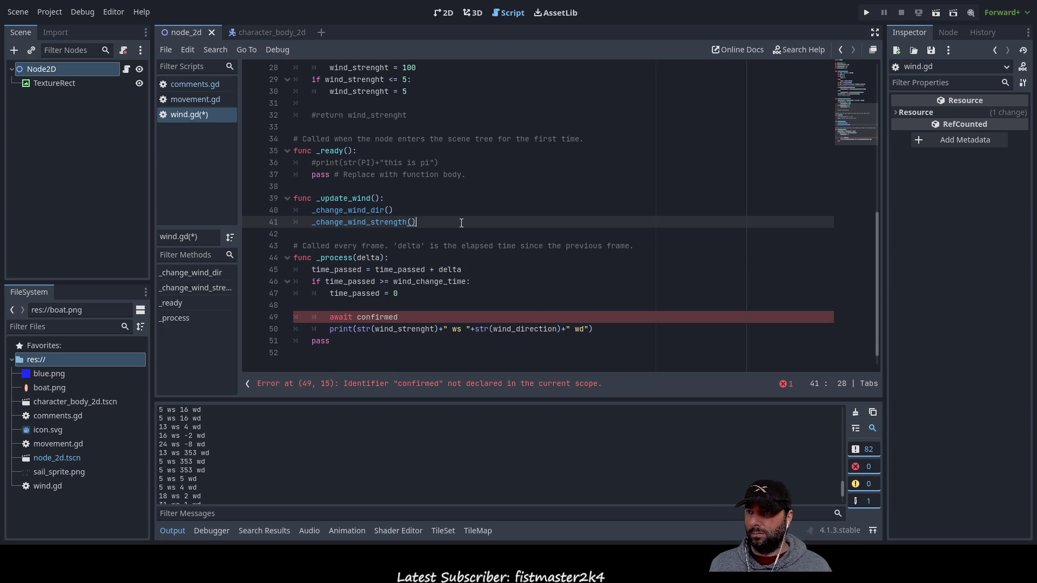
Add 'confirmed = true' as the last line of _update_wind
key(Return)
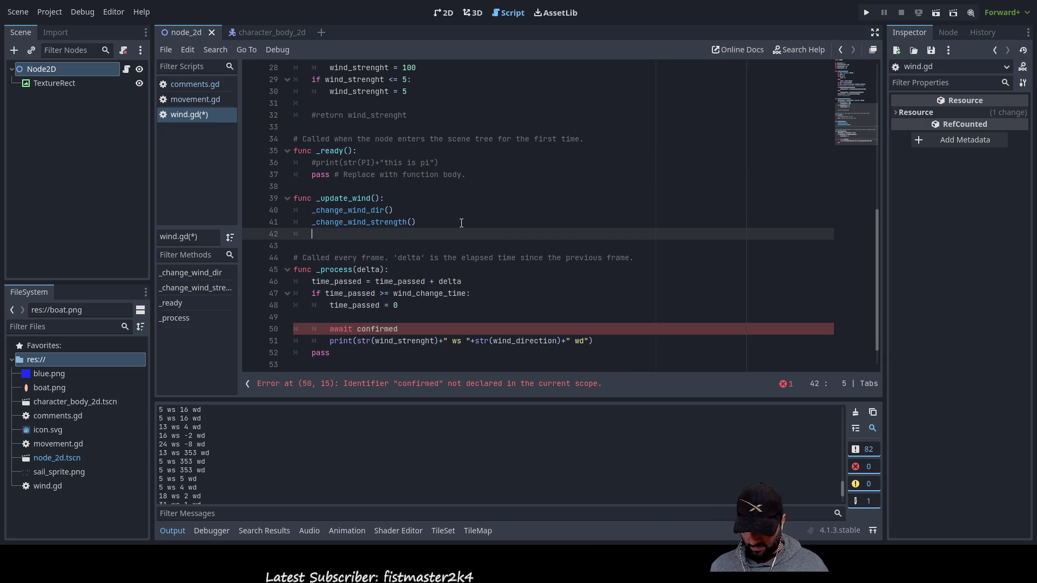
text(co)
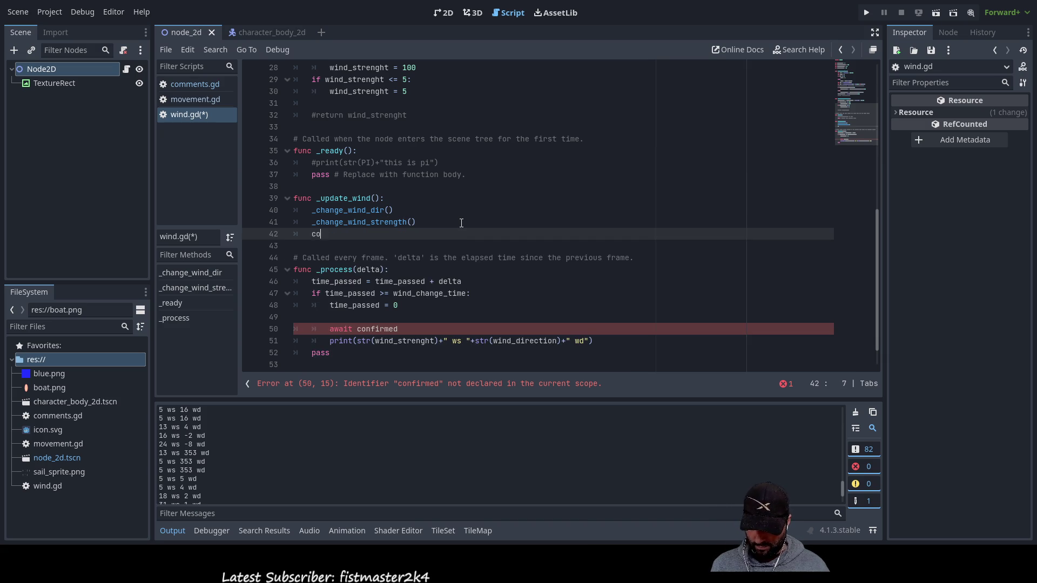
text(nfirmed )
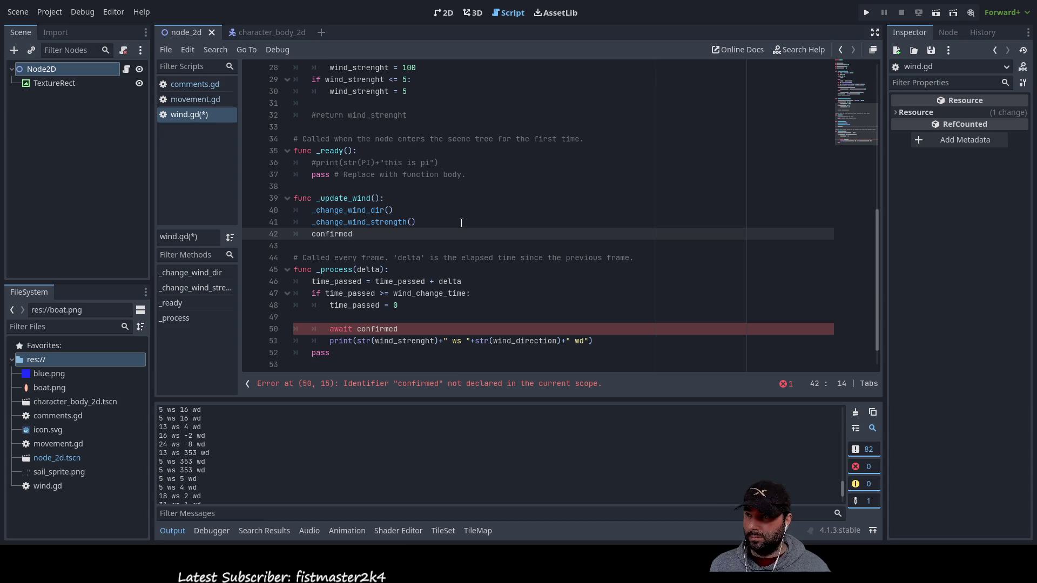
text(= true)
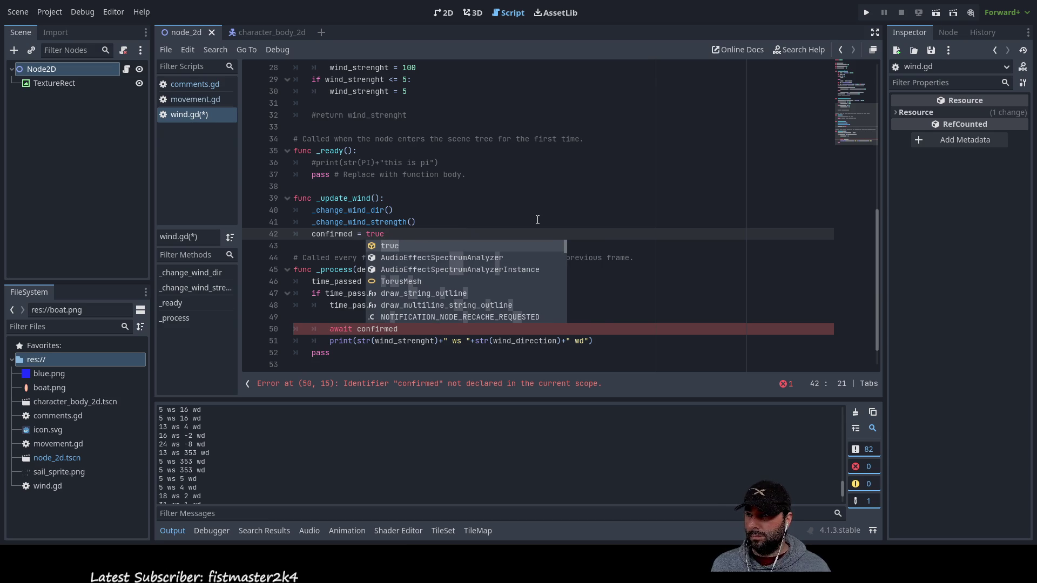
click(327, 235)
double_click(328, 234)
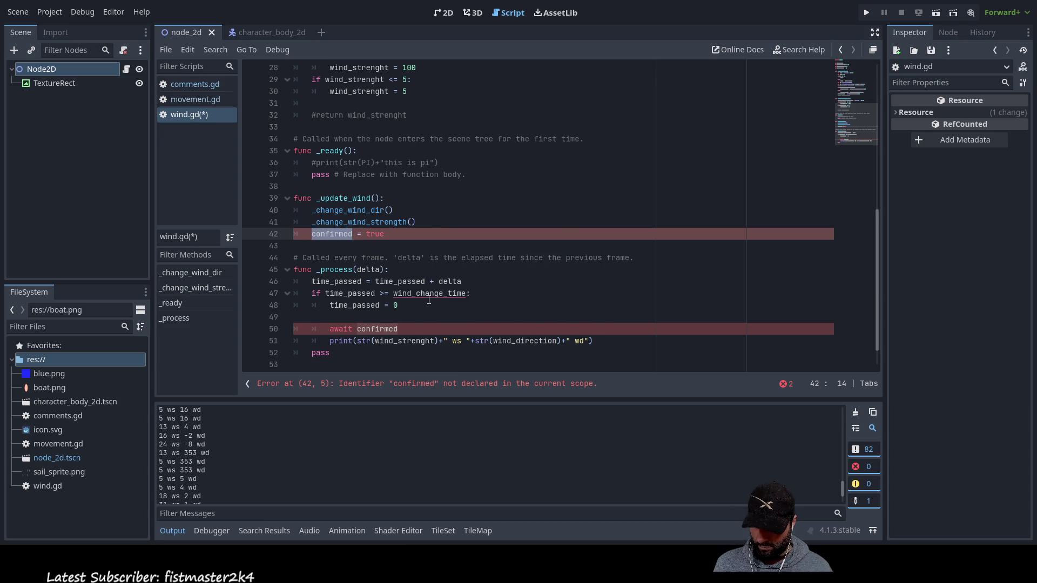
click(335, 317)
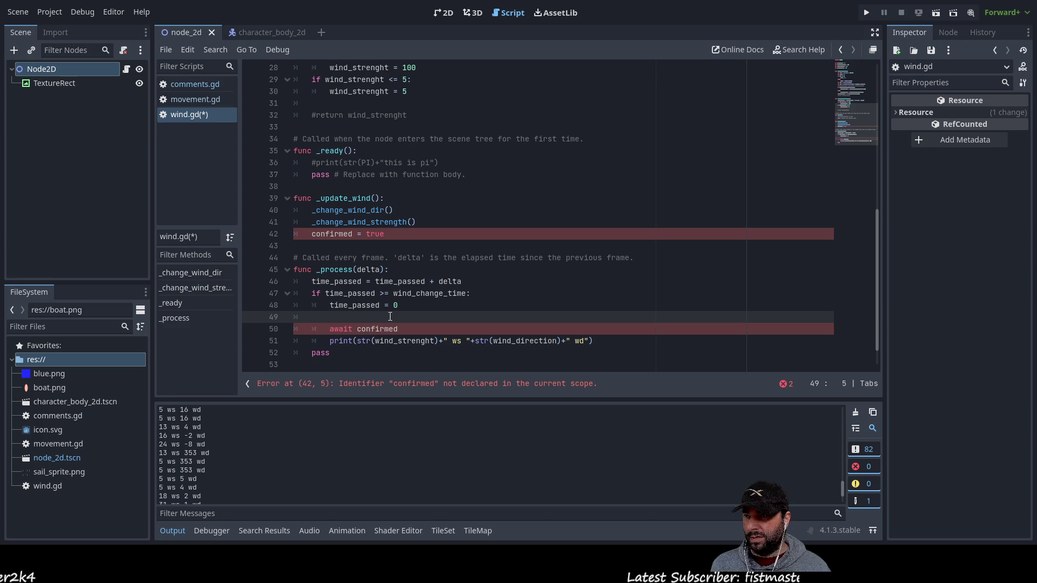
Call _update_wind() in _process and indent it and 'await confirmed' into the timer if block
text(_up)
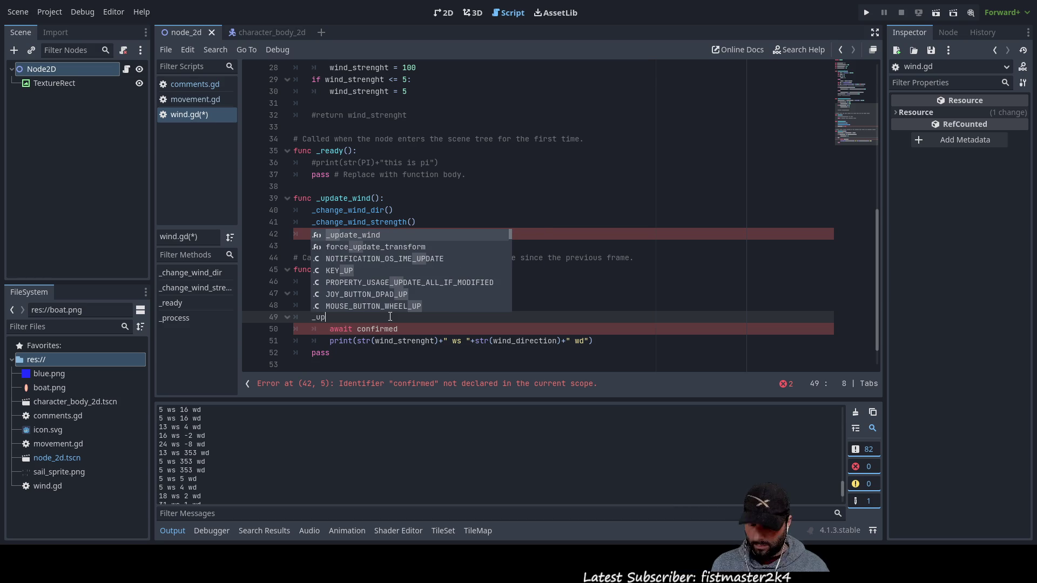
key(Return)
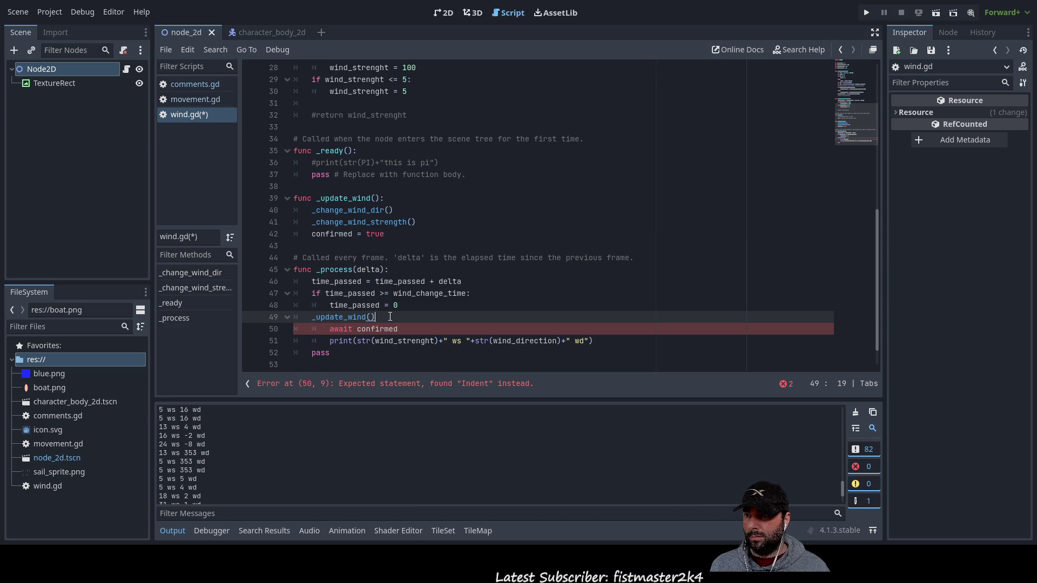
key(Down)
key(Home)
key(Left)
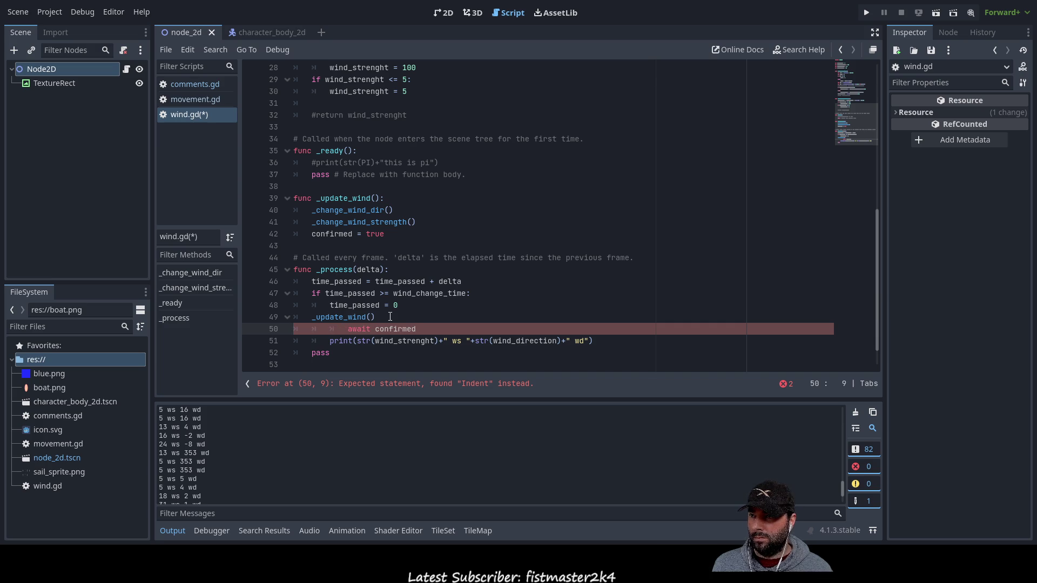
key(Delete)
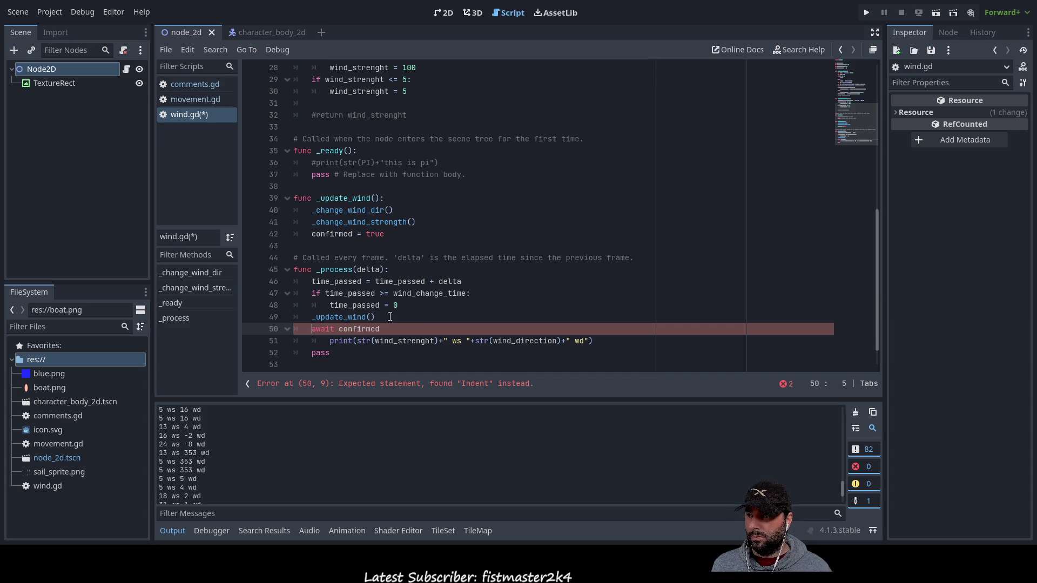
key(Down)
key(Up)
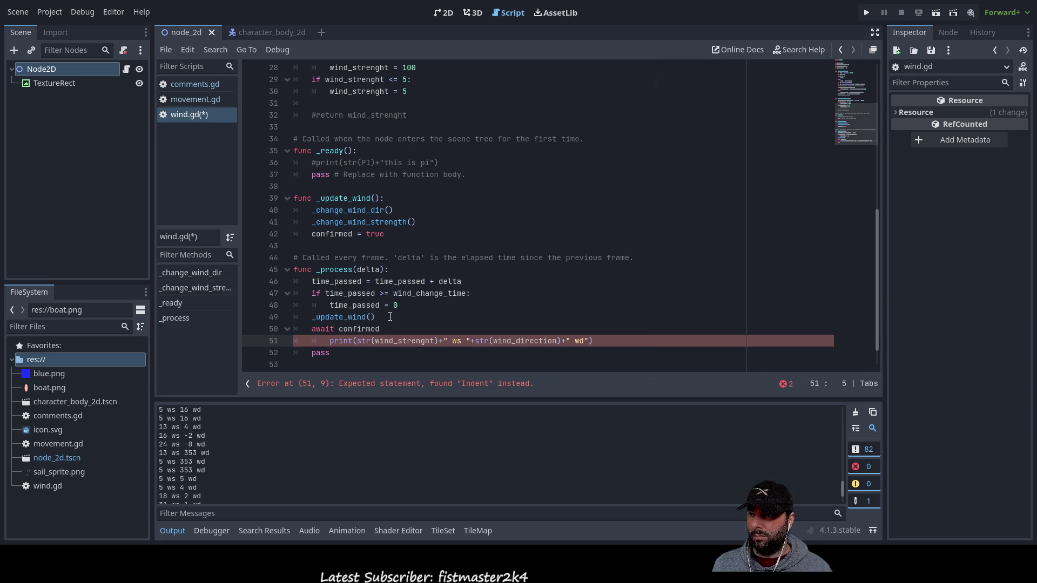
key(Up)
key(Tab)
key(Down)
key(Home)
key(Tab)
key(Down)
key(Up)
key(Up)
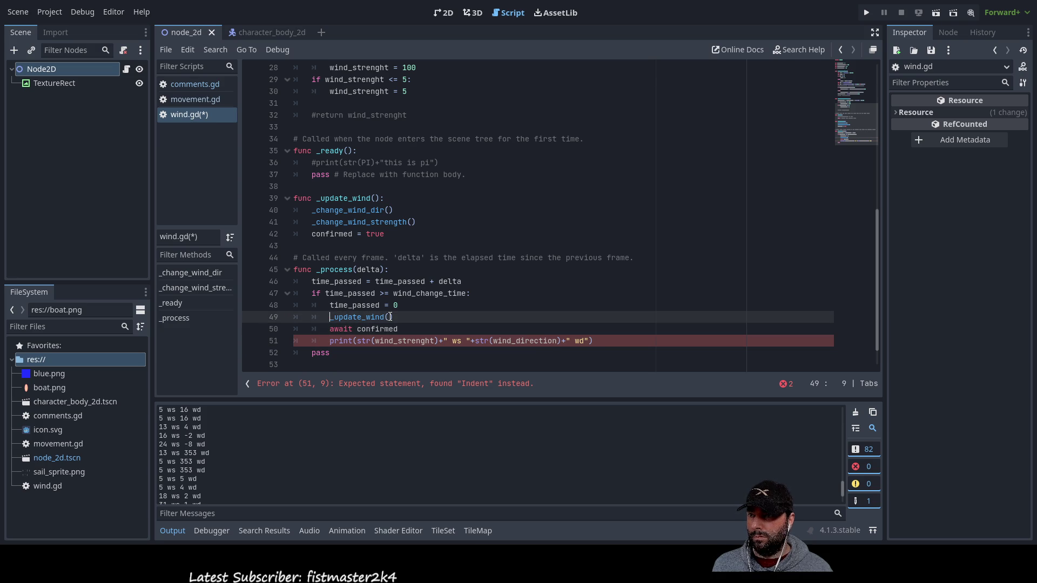
key(Down)
key(Down)
key(Up)
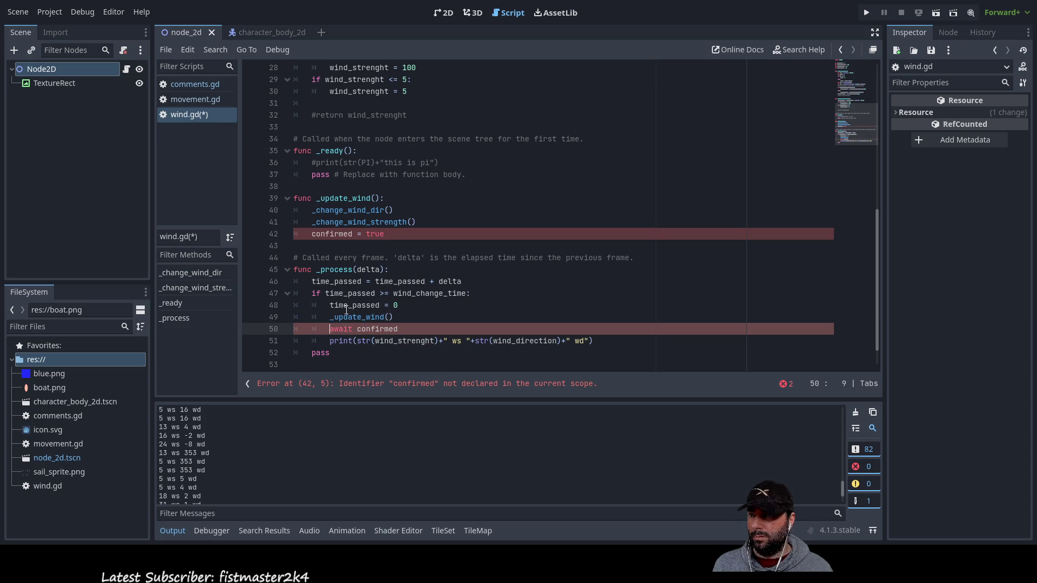
Add 'confirmed = false' above the time_passed reset inside the if block
double_click(371, 328)
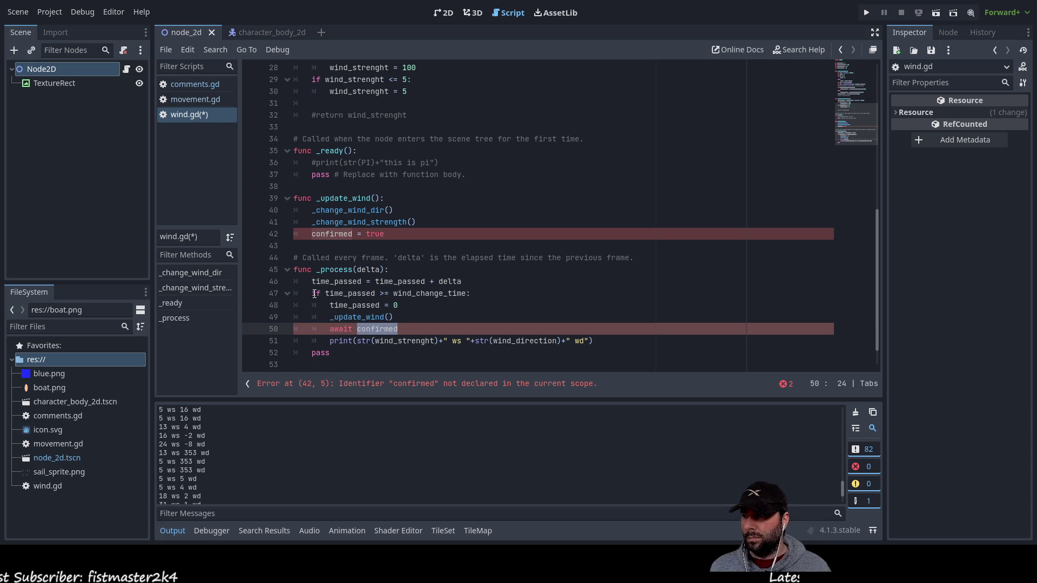
click(329, 305)
key(Return)
key(Up)
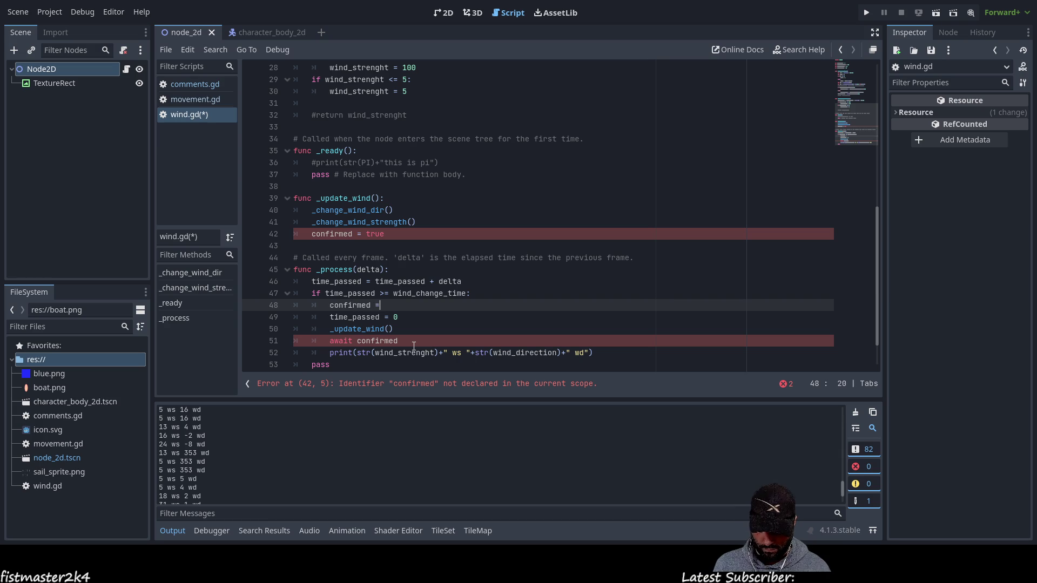
text( false)
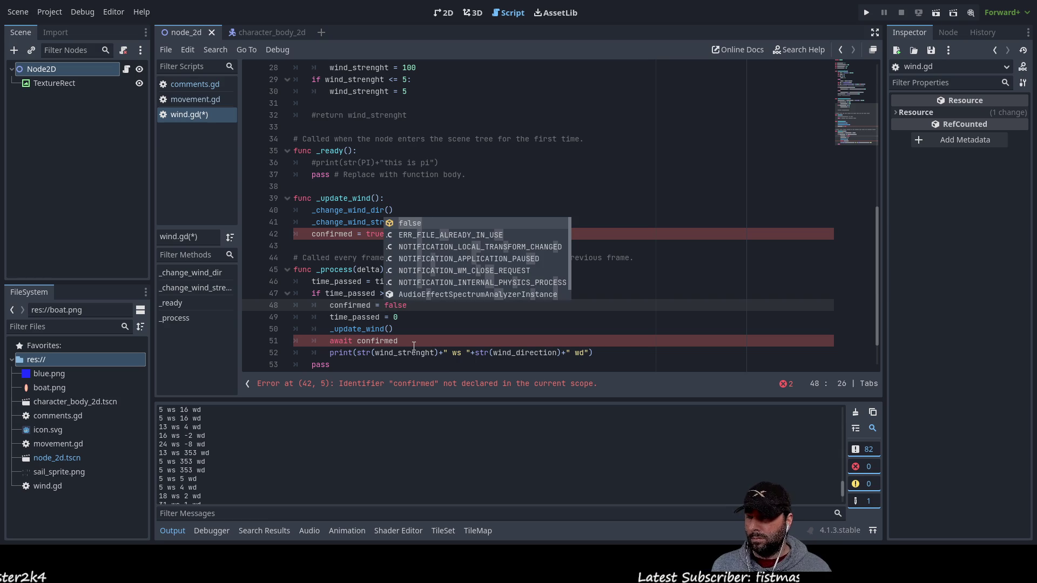
click(424, 328)
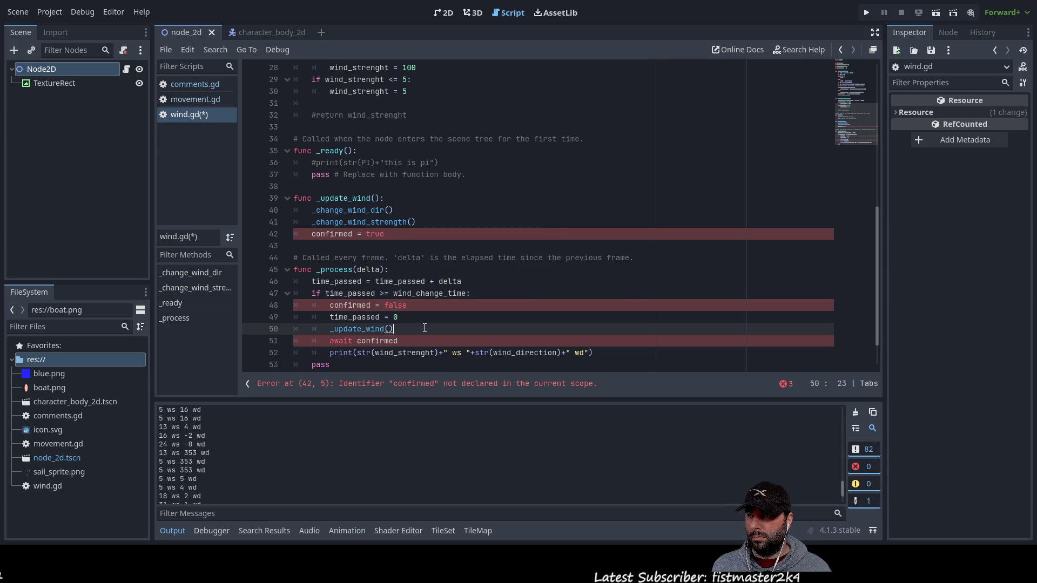
double_click(354, 306)
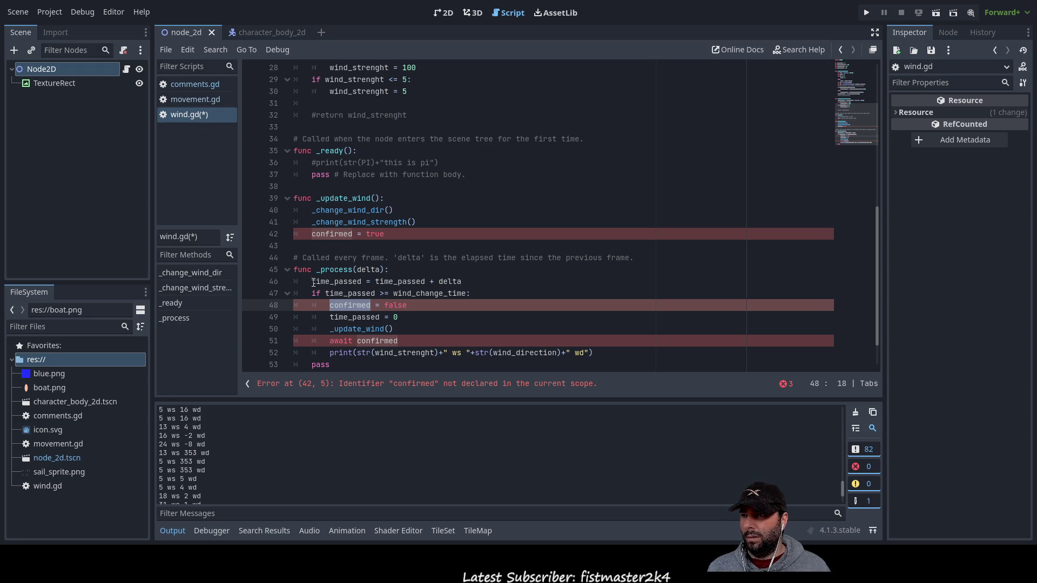
Declare 'var confirmed = false' on line 7 at the top of wind.gd
scroll(307, 135, up, 10)
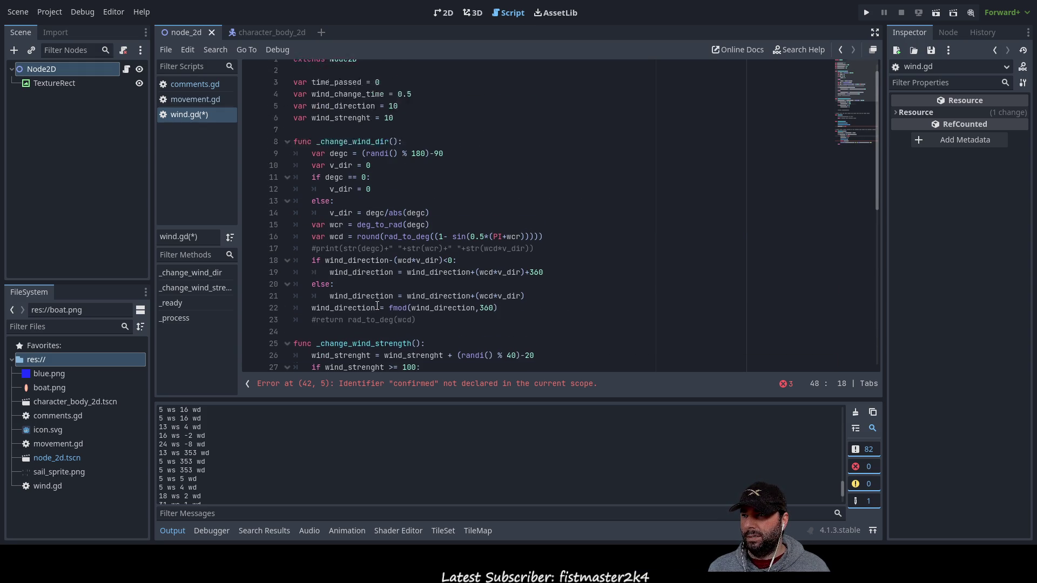
click(308, 136)
text(var confirmed = false)
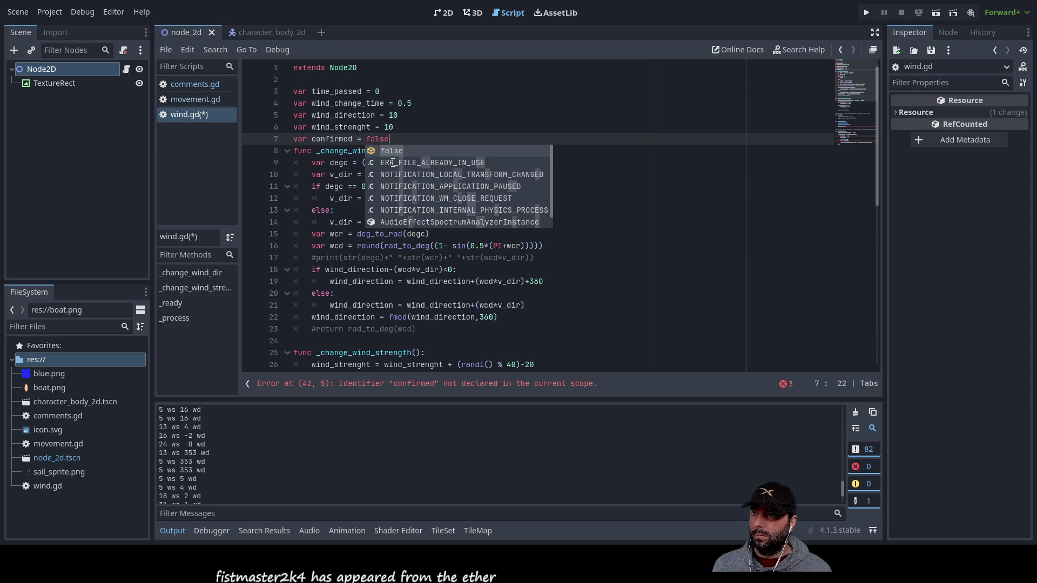
key(Escape)
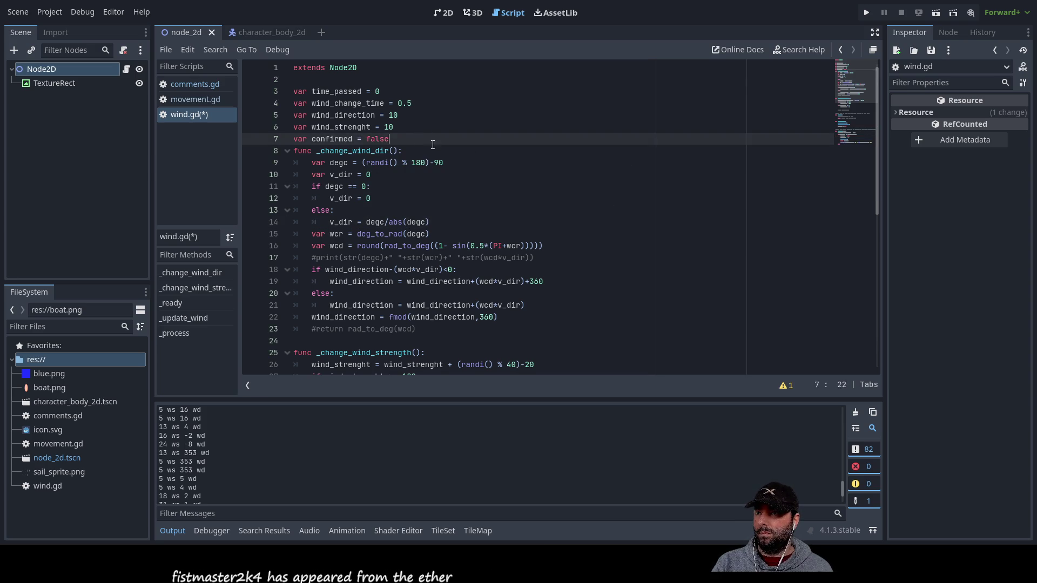
key(Return)
scroll(555, 229, down, 10)
scroll(548, 261, up, 5)
scroll(871, 117, up, 2)
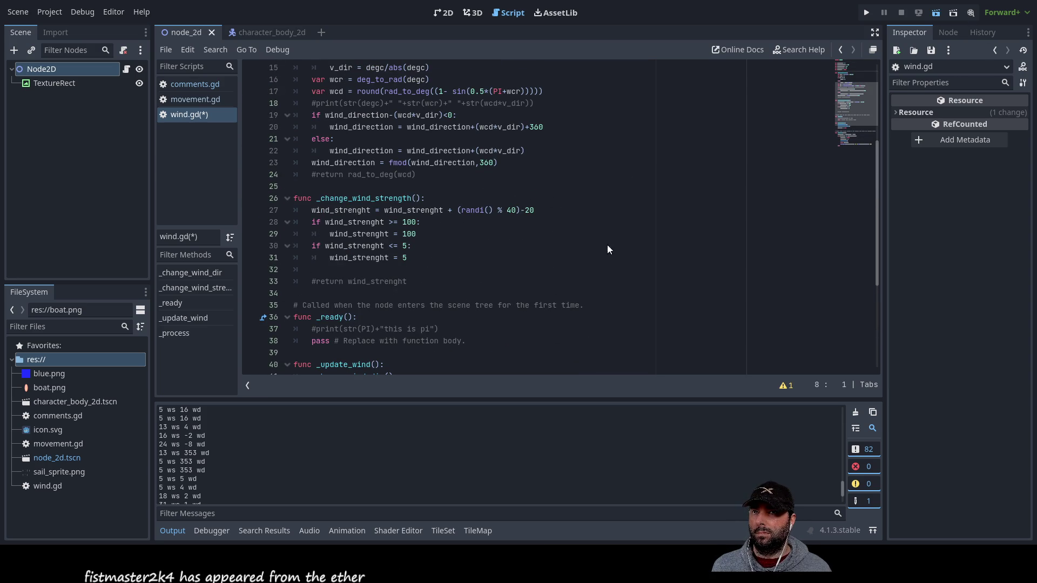
Save and run the scene, checking Output for readings like '5 ws 74 wd'
key(F5)
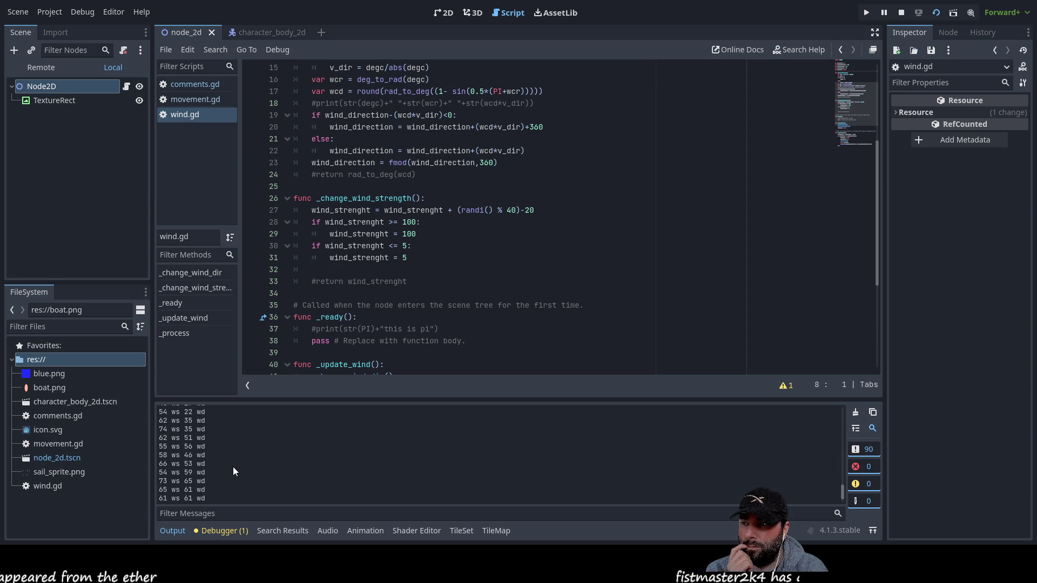
scroll(496, 313, up, 4)
Change wind_change_time from 0.5 to 0.1 and rerun the scene
scroll(496, 314, up, 1)
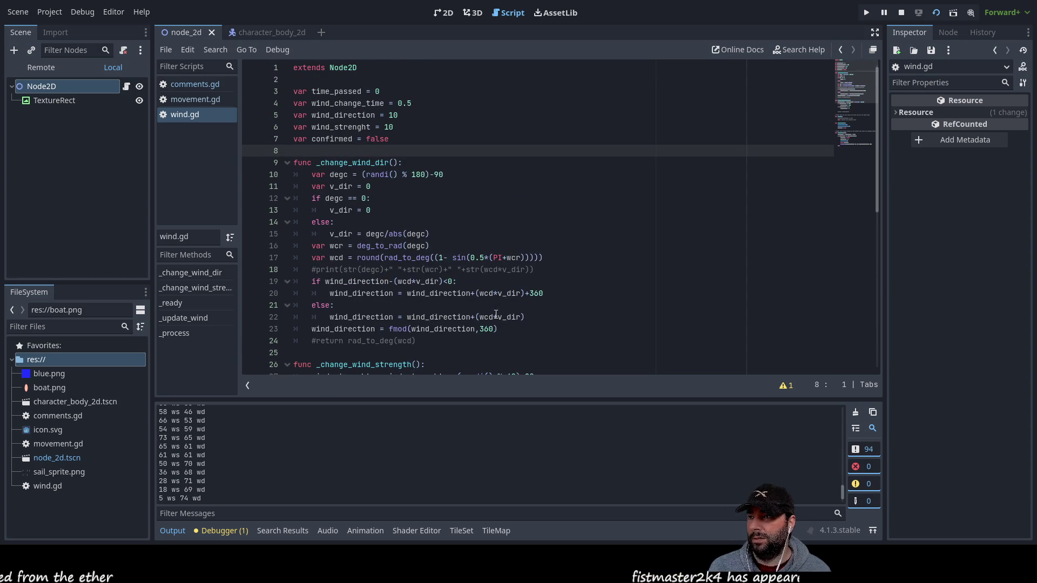
click(413, 107)
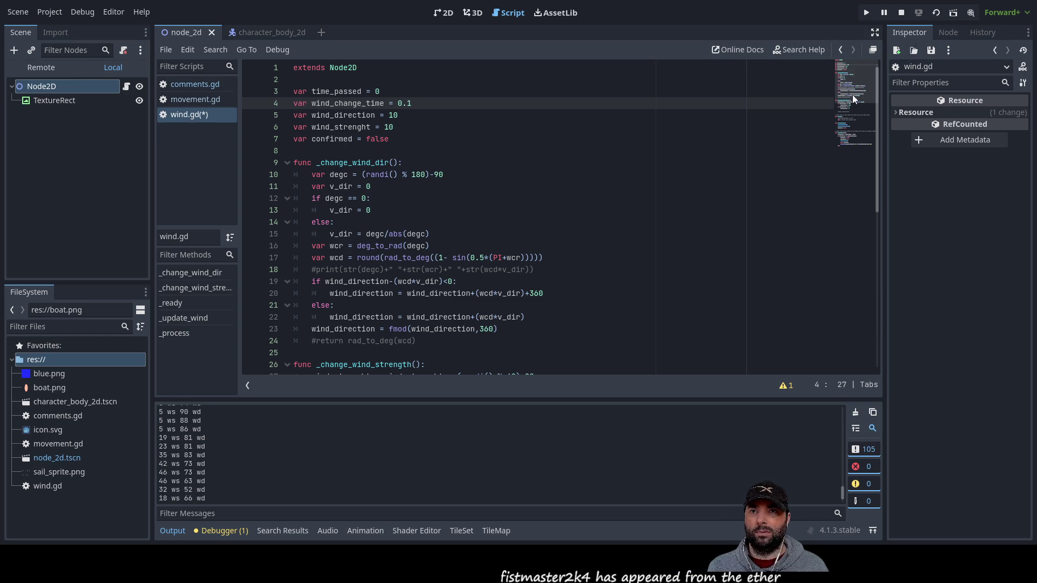
key(F6)
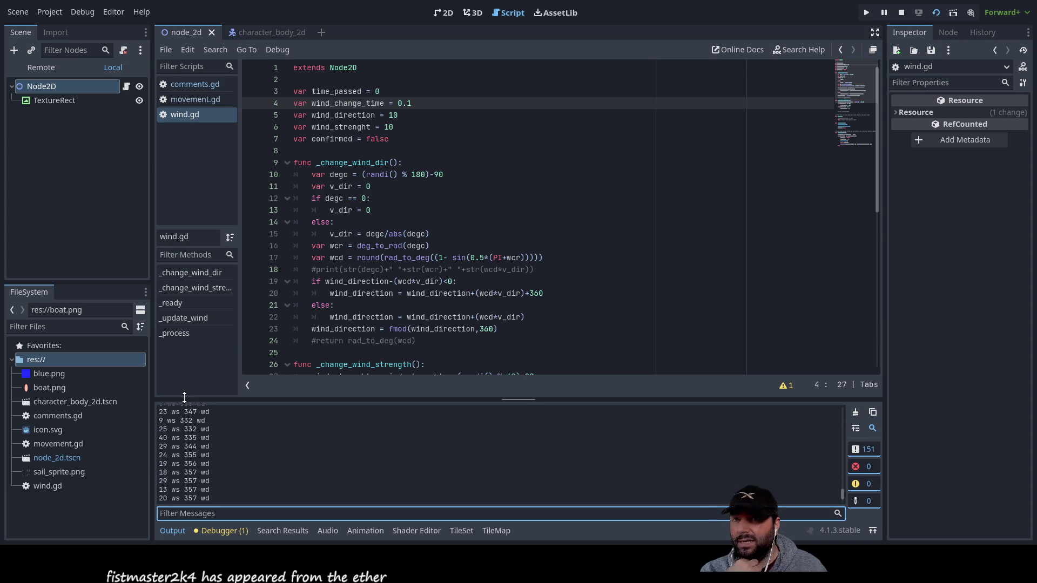
Stop the scene, highlight the negative wd values in Output, and run it again
click(900, 12)
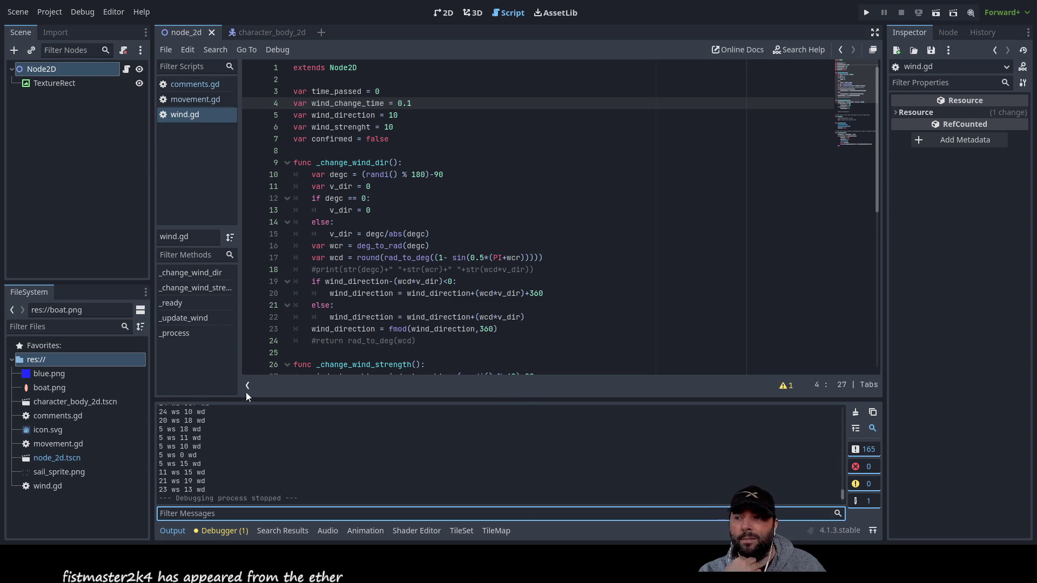
scroll(224, 452, up, 5)
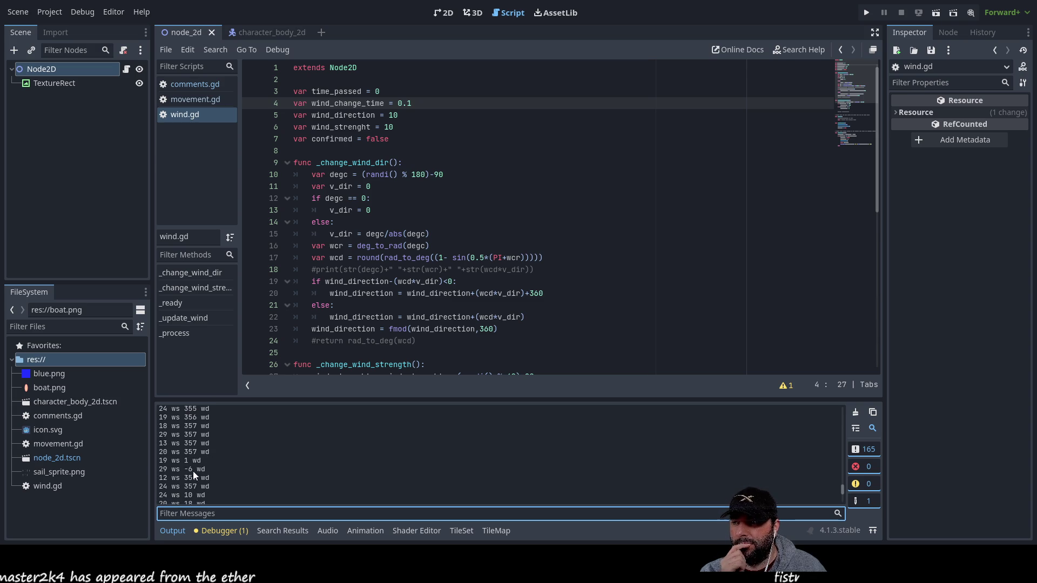
drag(197, 469, 168, 469)
scroll(247, 481, up, 5)
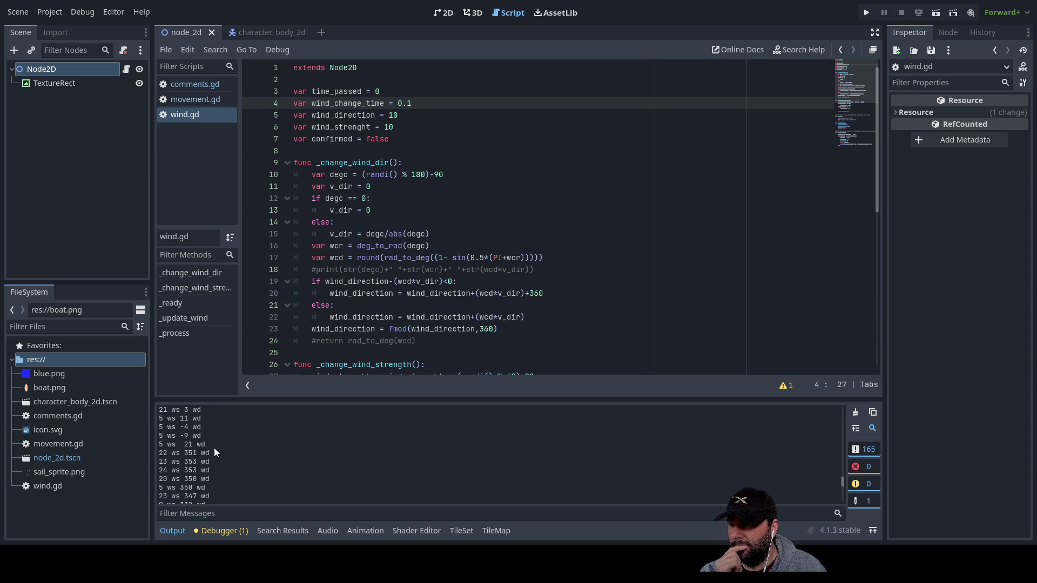
drag(205, 444, 167, 420)
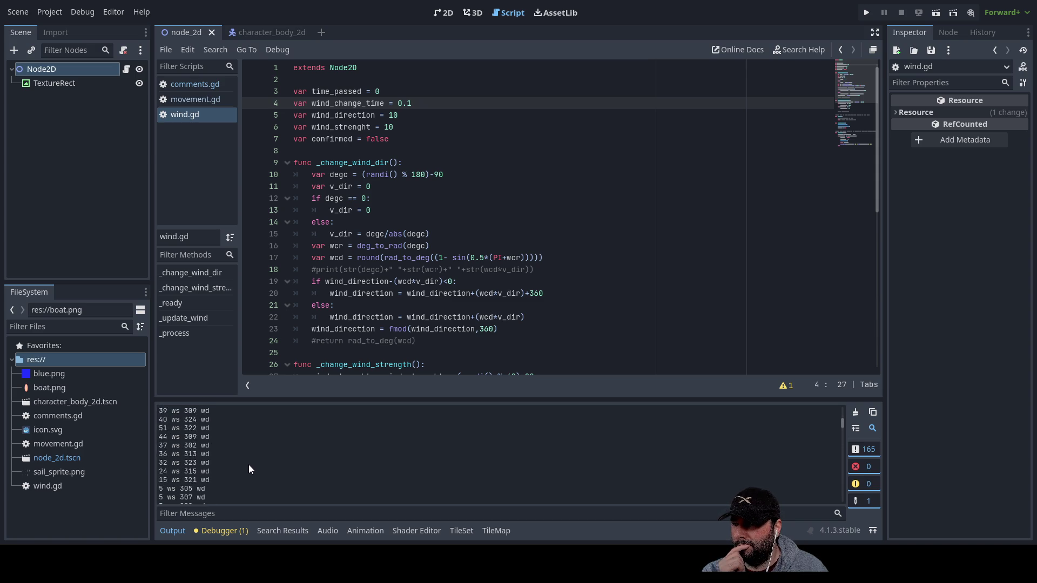
key(F5)
Highlight the negative-direction readings in the Output log
drag(205, 446, 126, 428)
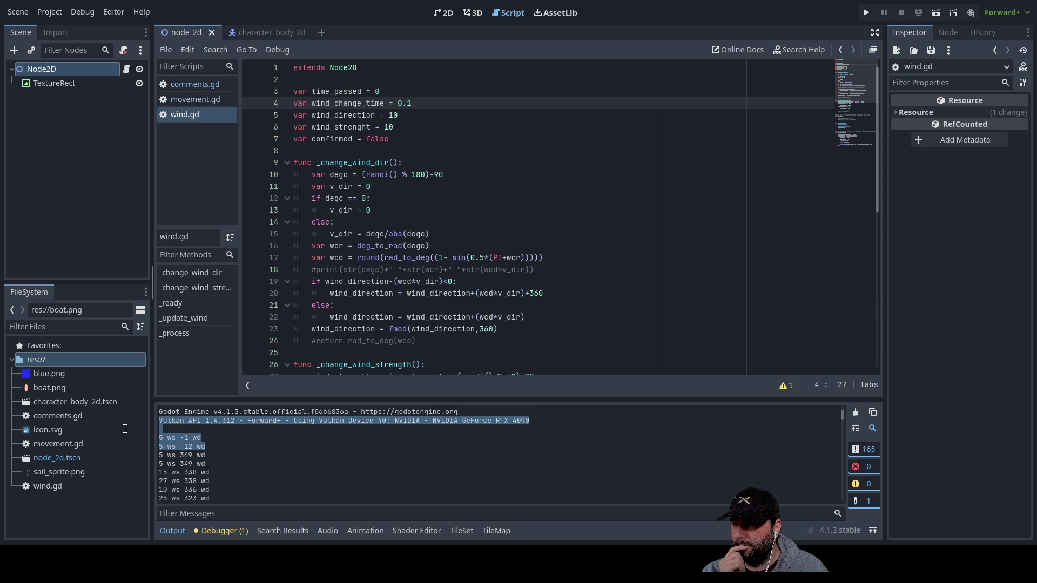
drag(207, 446, 154, 438)
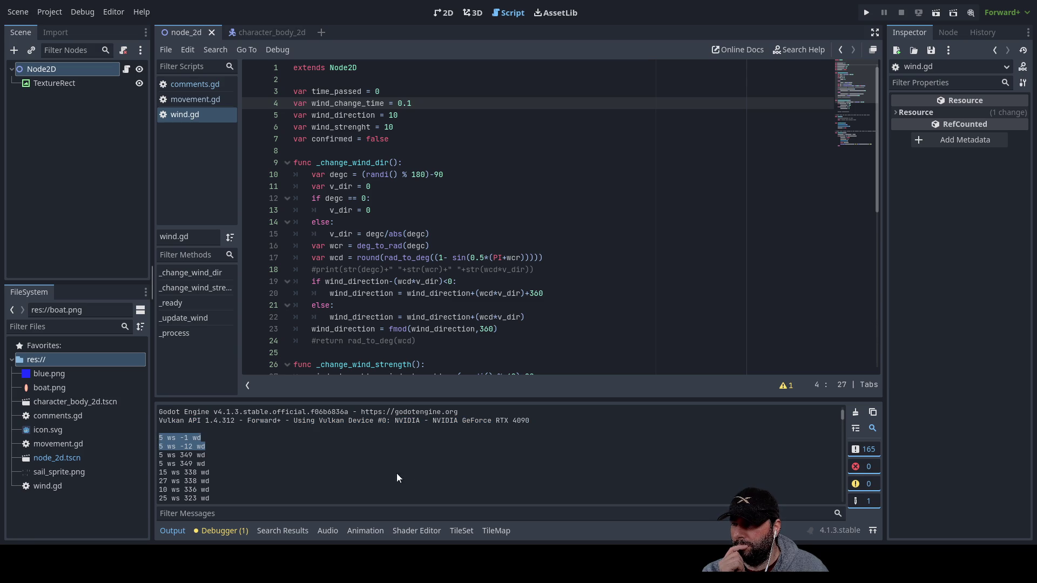
scroll(435, 342, down, 6)
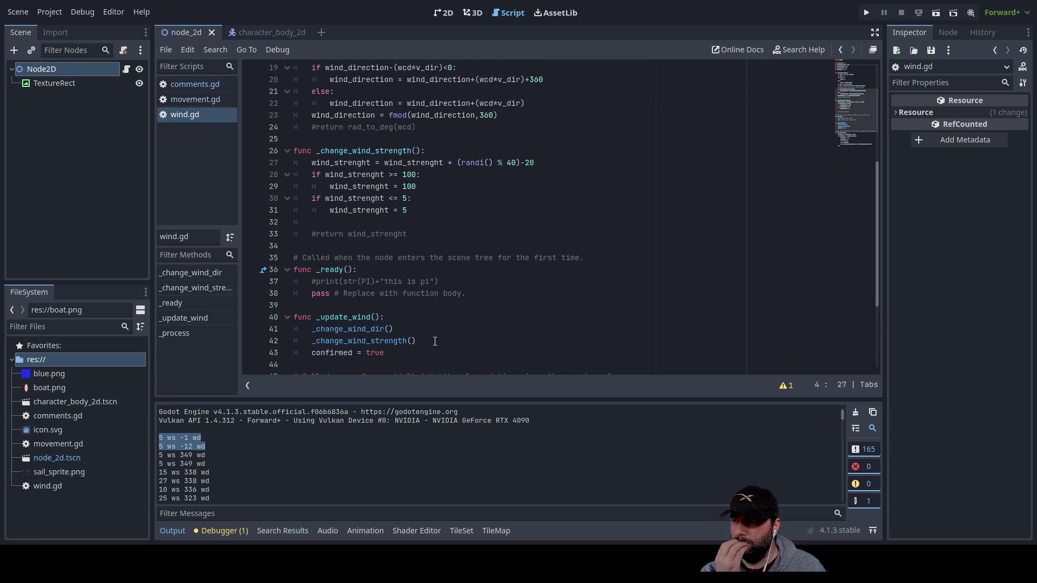
scroll(413, 334, down, 3)
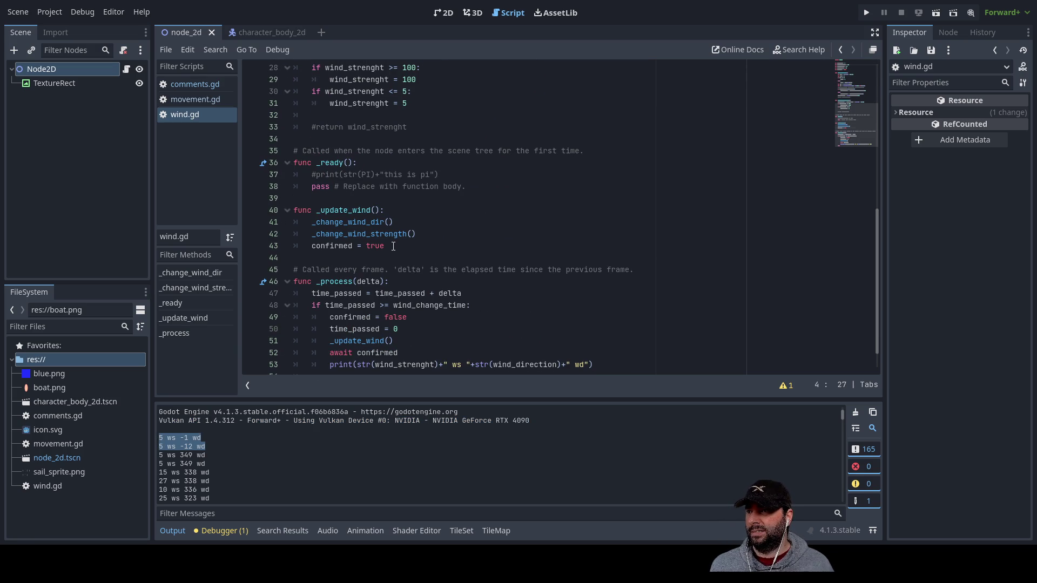
Delete the 'confirmed = true', 'await confirmed' and 'var confirmed = false' lines
drag(393, 247, 266, 246)
key(BackSpace)
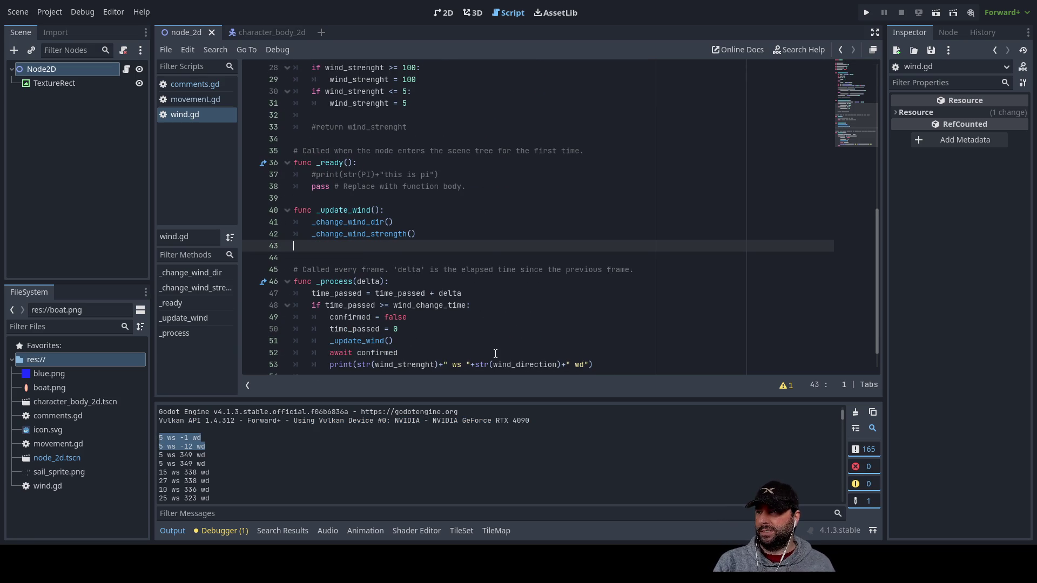
key(Delete)
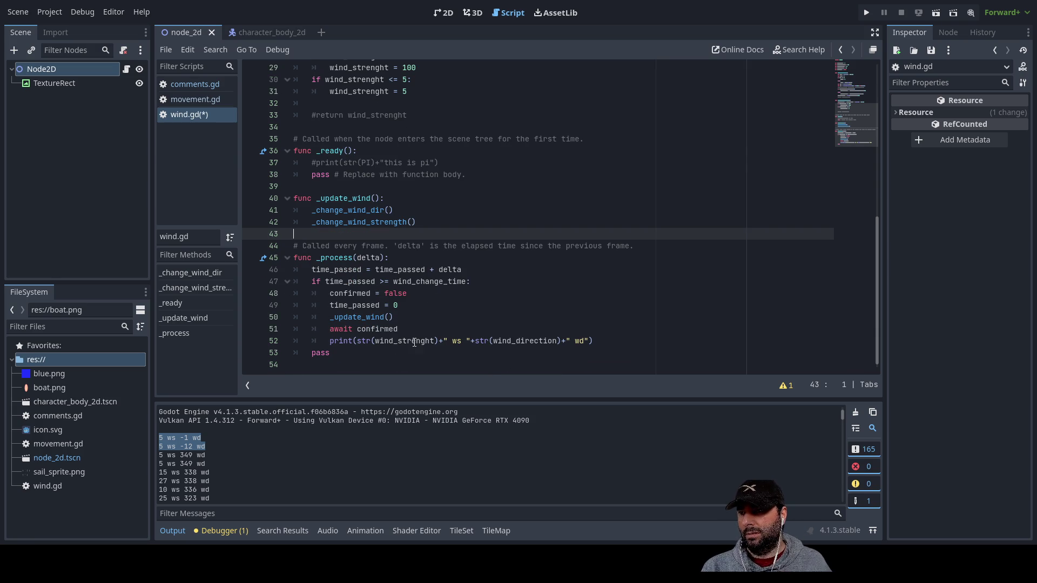
drag(400, 328, 272, 330)
key(BackSpace)
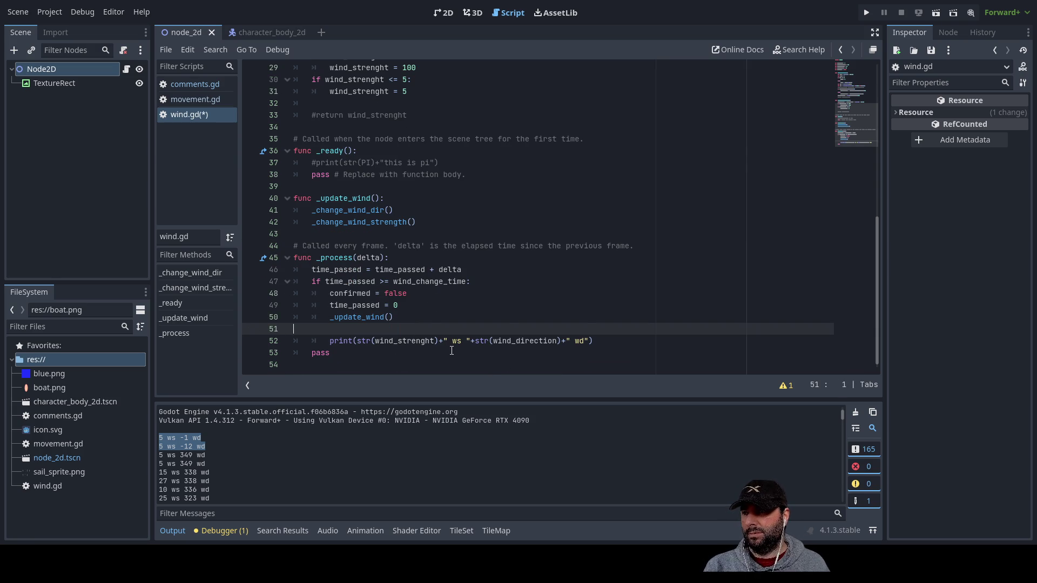
key(Delete)
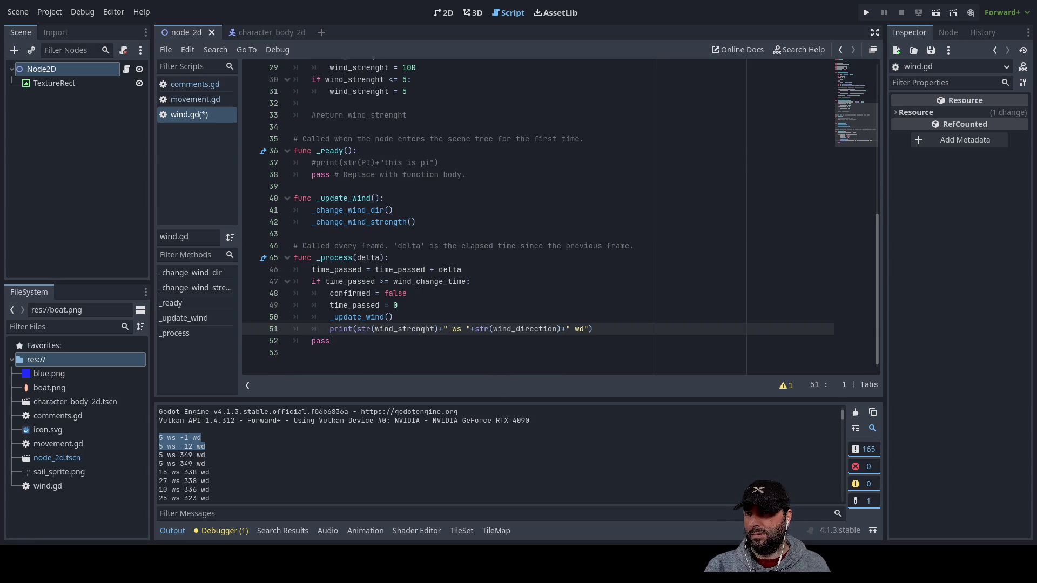
scroll(419, 286, up, 10)
drag(388, 139, 293, 139)
key(Delete)
key(Delete)
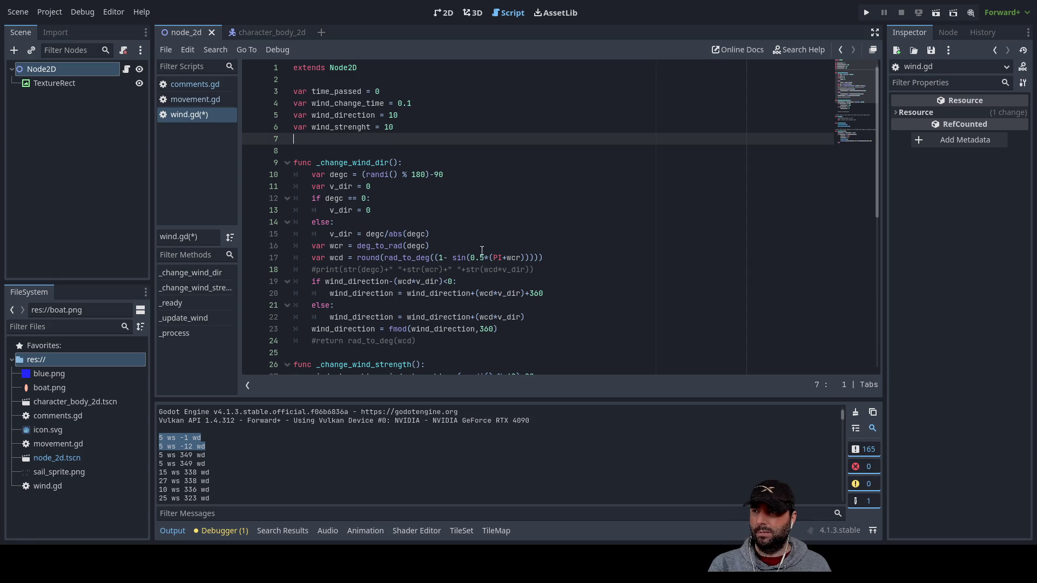
scroll(476, 270, down, 6)
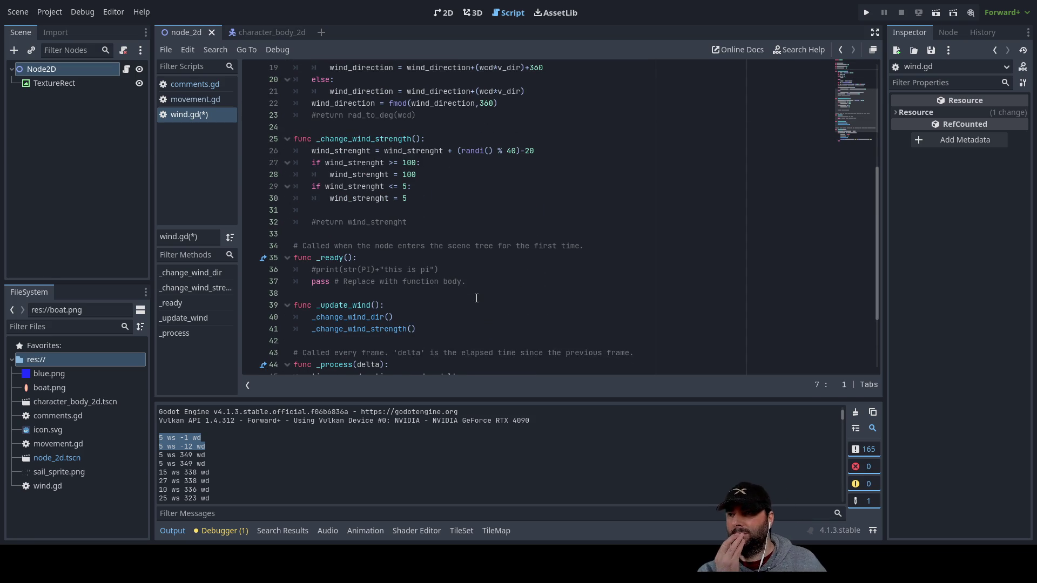
scroll(476, 298, up, 4)
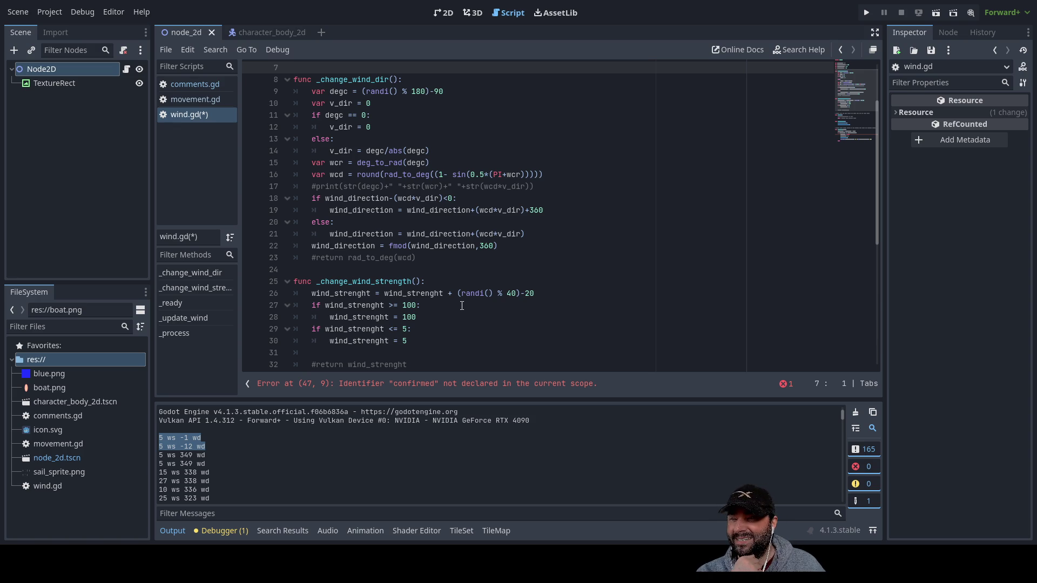
scroll(475, 299, down, 4)
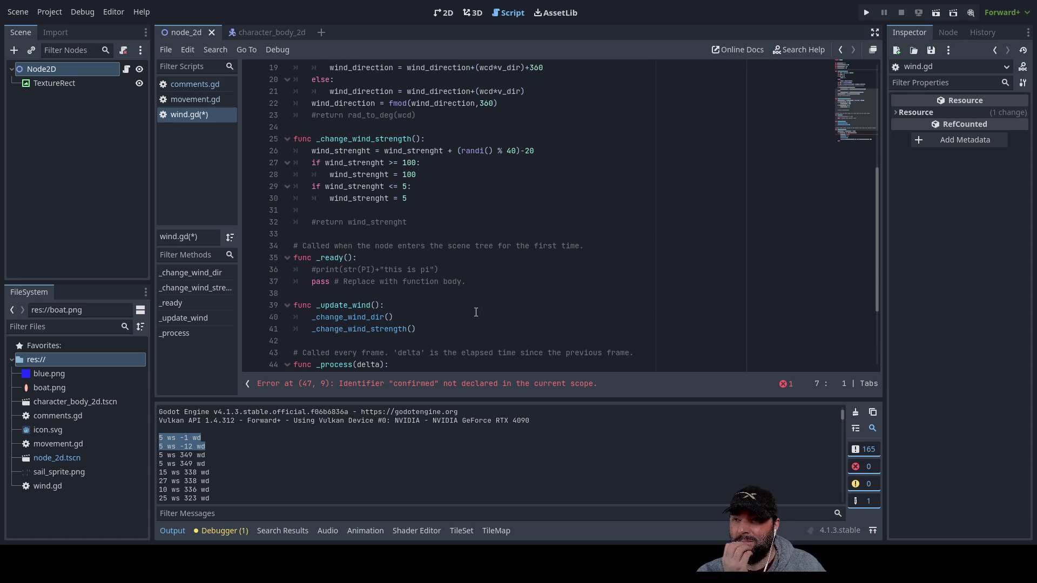
scroll(473, 310, up, 6)
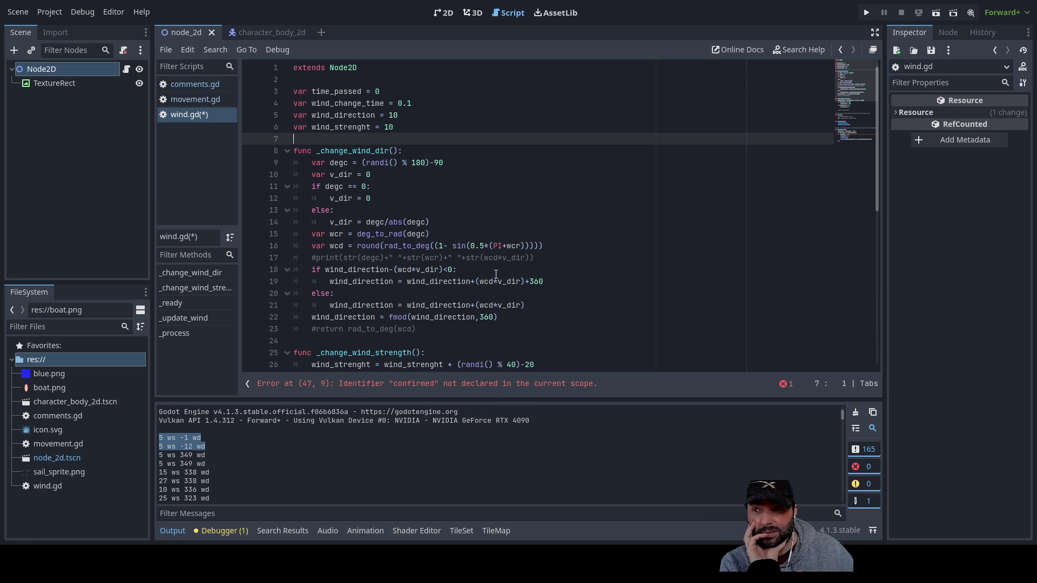
click(356, 270)
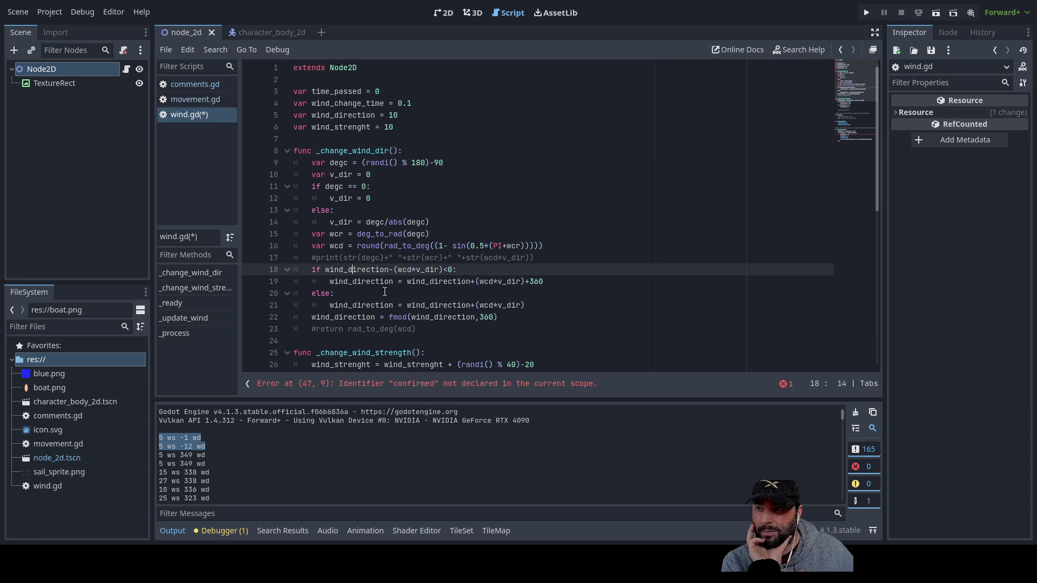
double_click(358, 270)
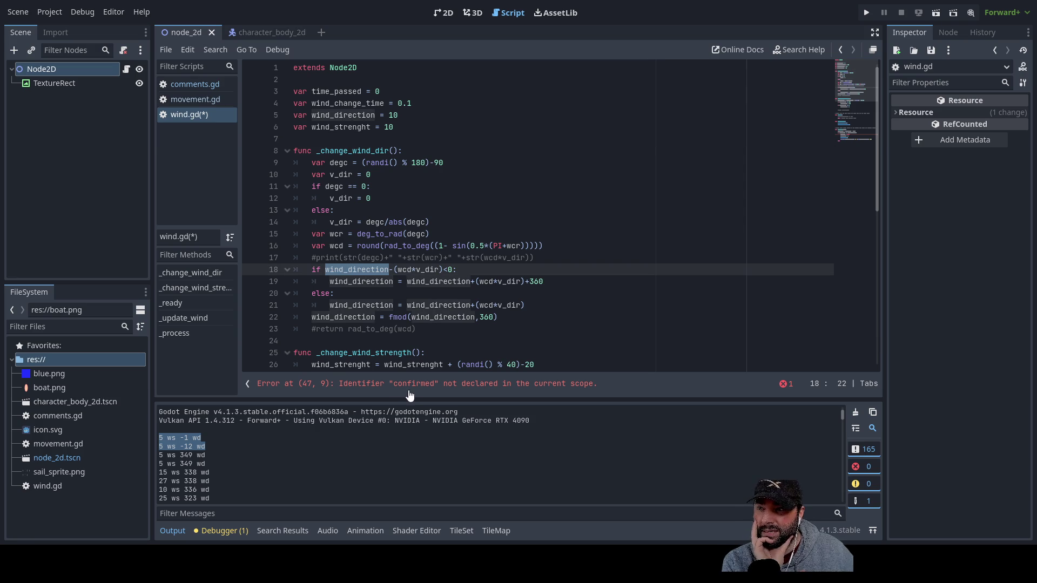
click(393, 270)
drag(393, 270, 444, 270)
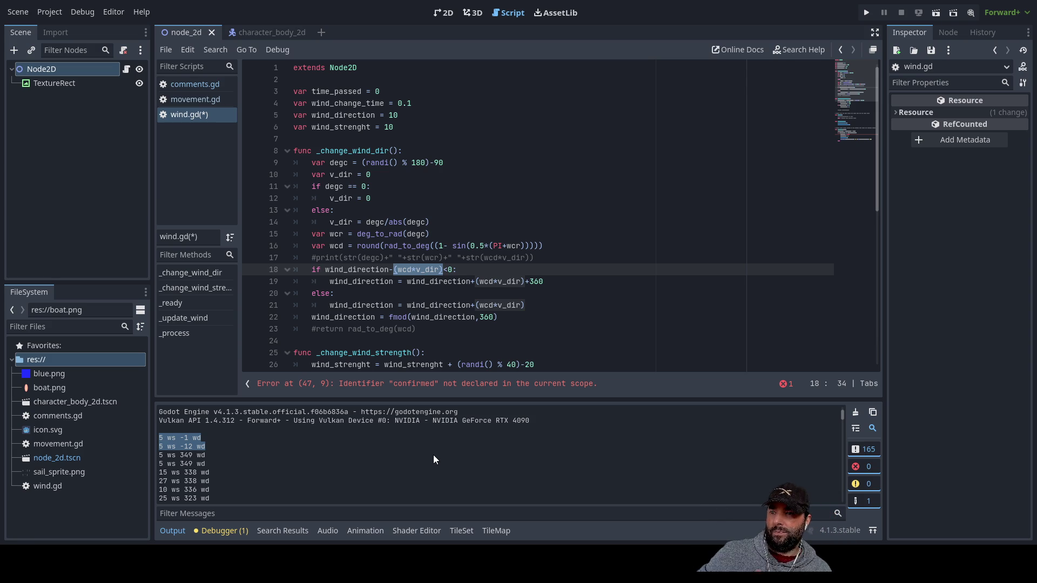
Make line 18 read 'if (wind_direction-(wcd*v_dir)) < 0:'
click(369, 269)
click(442, 269)
drag(442, 270, 321, 272)
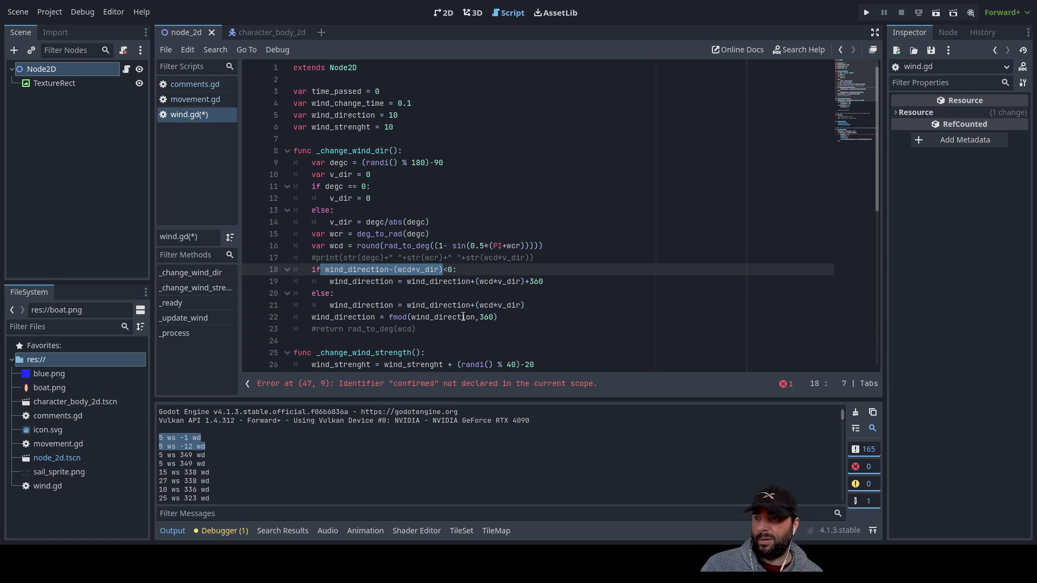
key(Left)
text(()
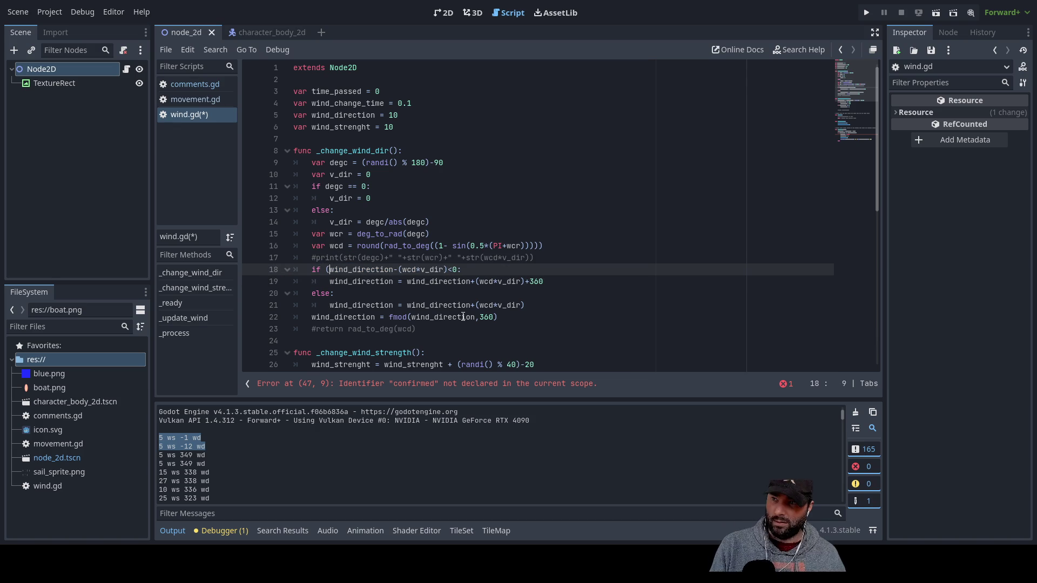
key(ctrl+Right)
key(Right)
key(Right)
key(Right)
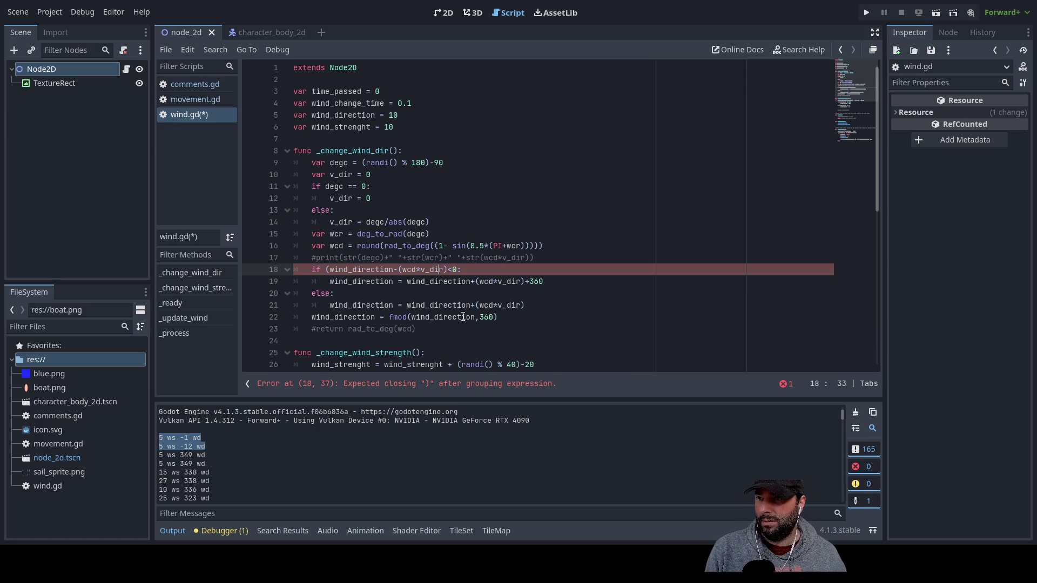
text())
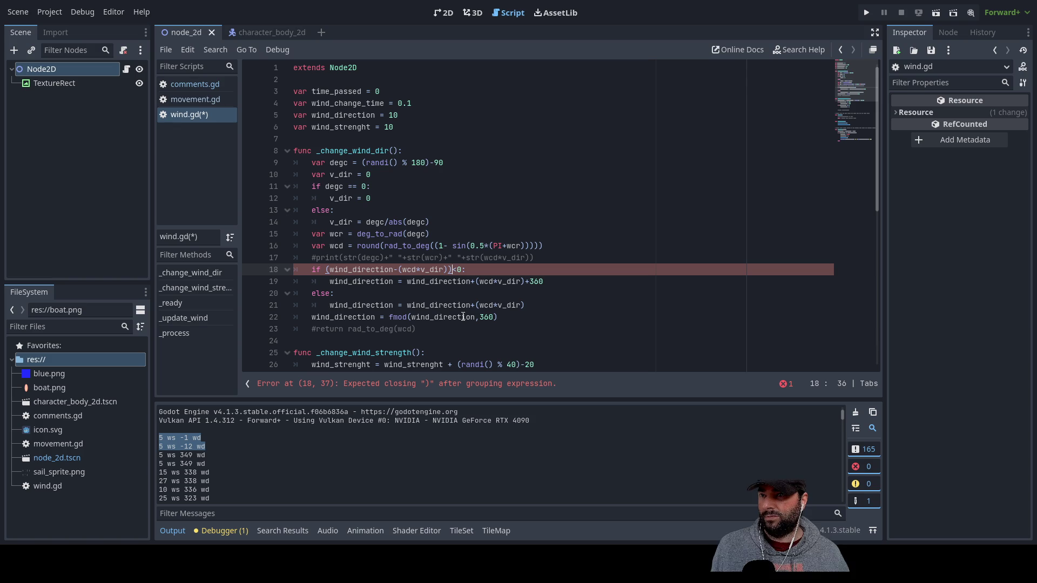
key(Right)
key(Right)
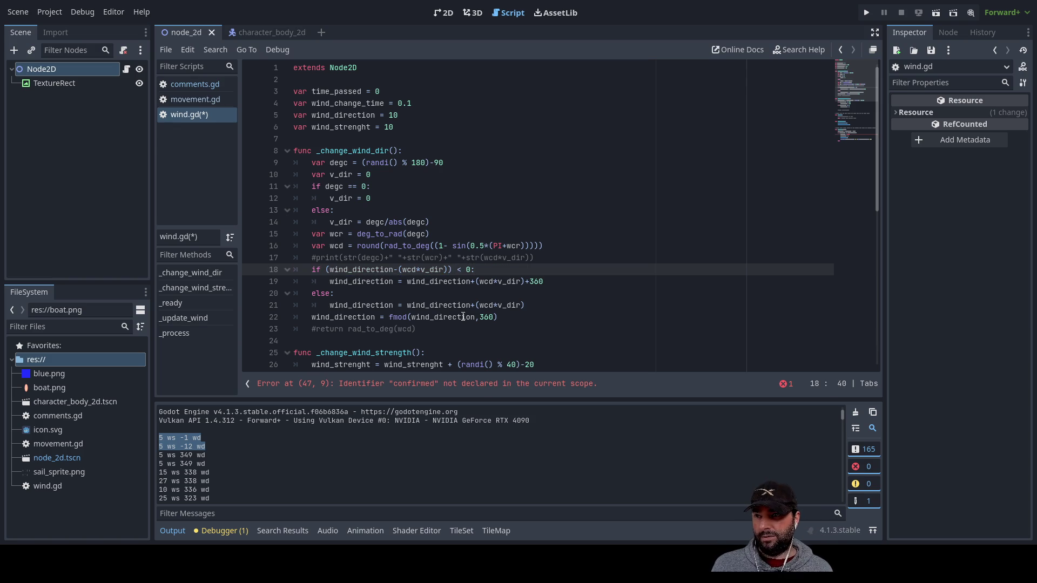
Step through the following lines, including the else branch and fmod line, to review them
key(Down)
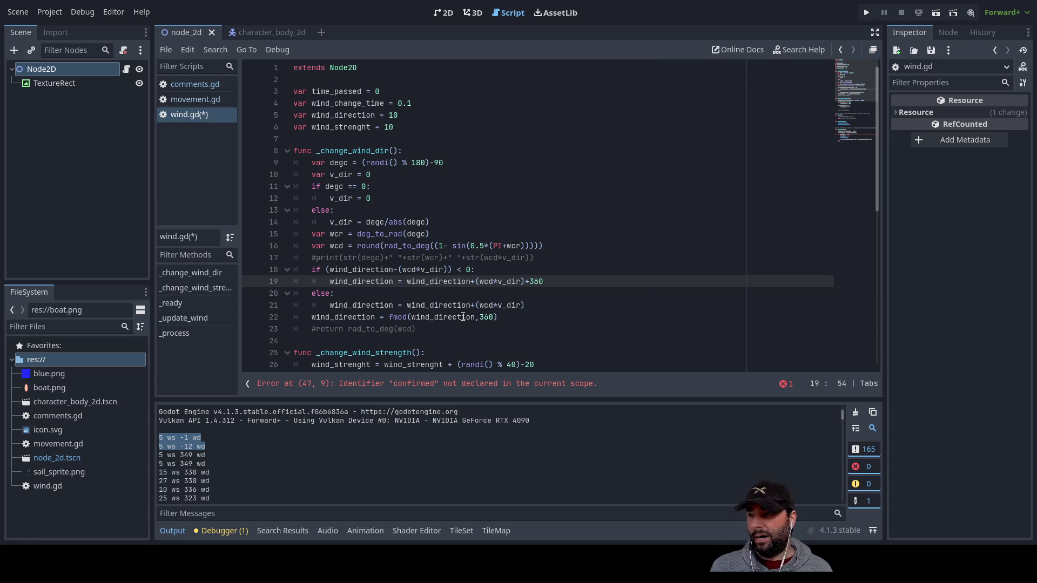
key(Down)
key(Down)
key(Up)
key(Down)
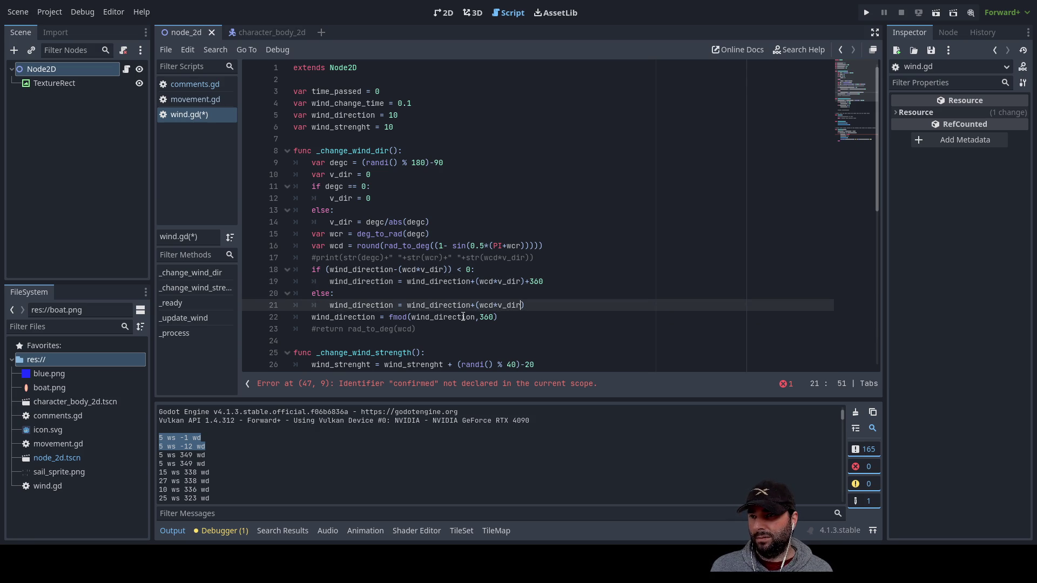
key(Up)
key(Up)
key(Up)
key(Down)
key(Down)
key(Down)
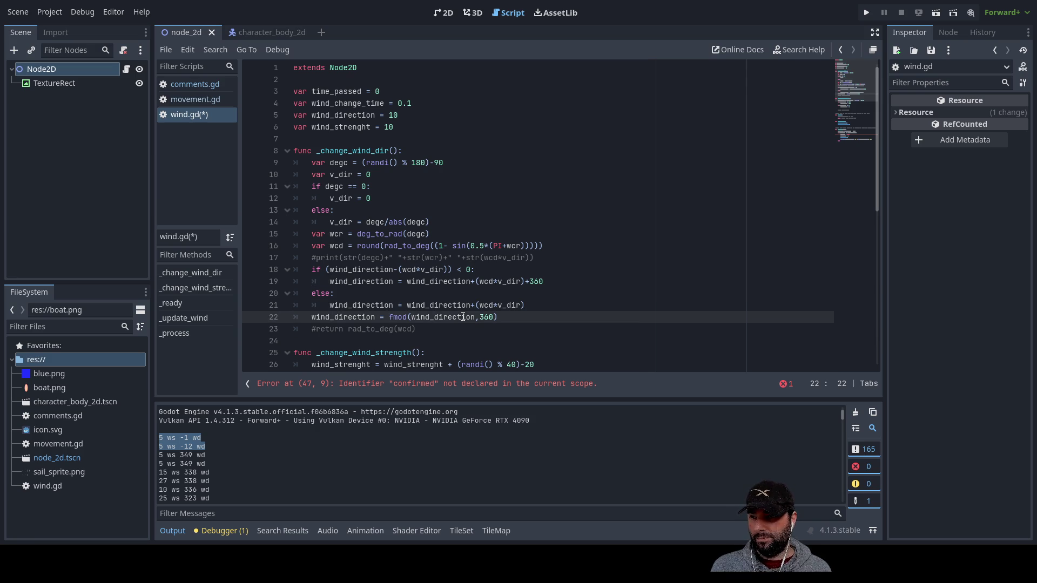
key(Left)
key(Left)
key(Left)
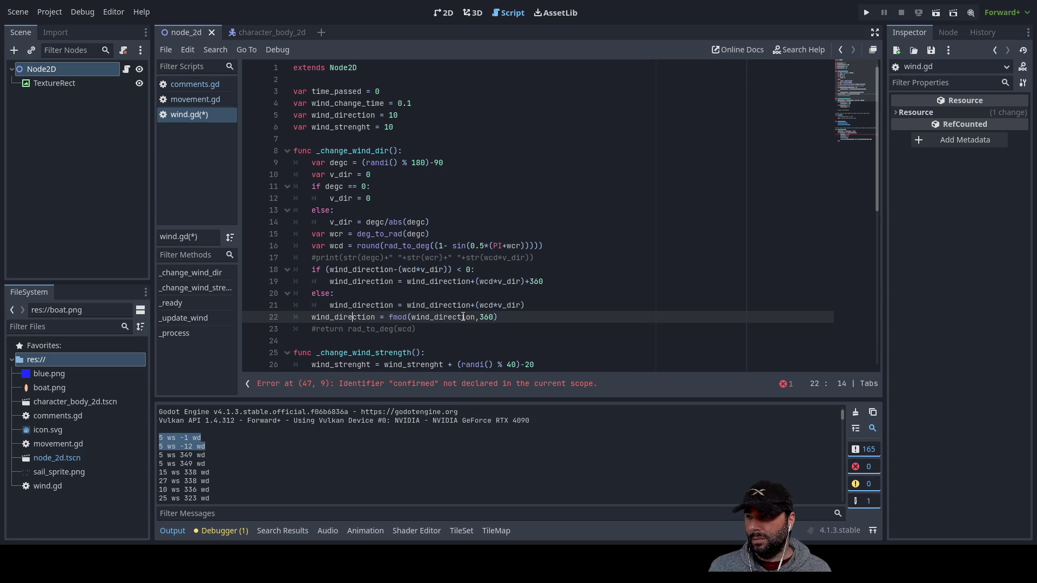
key(Up)
key(Up)
key(Up)
key(Down)
key(Down)
key(Down)
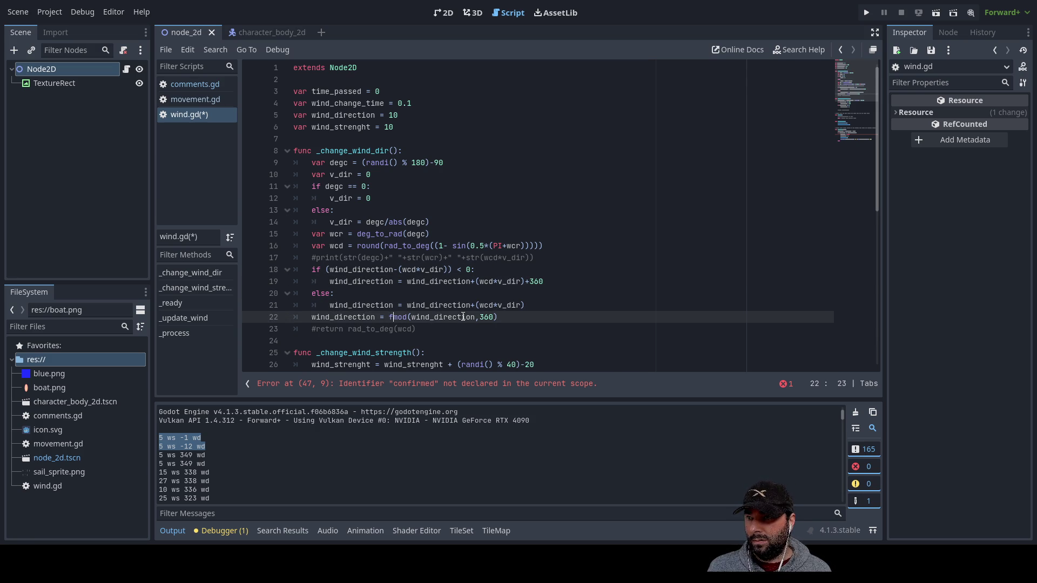
key(Right)
key(Right)
key(Right)
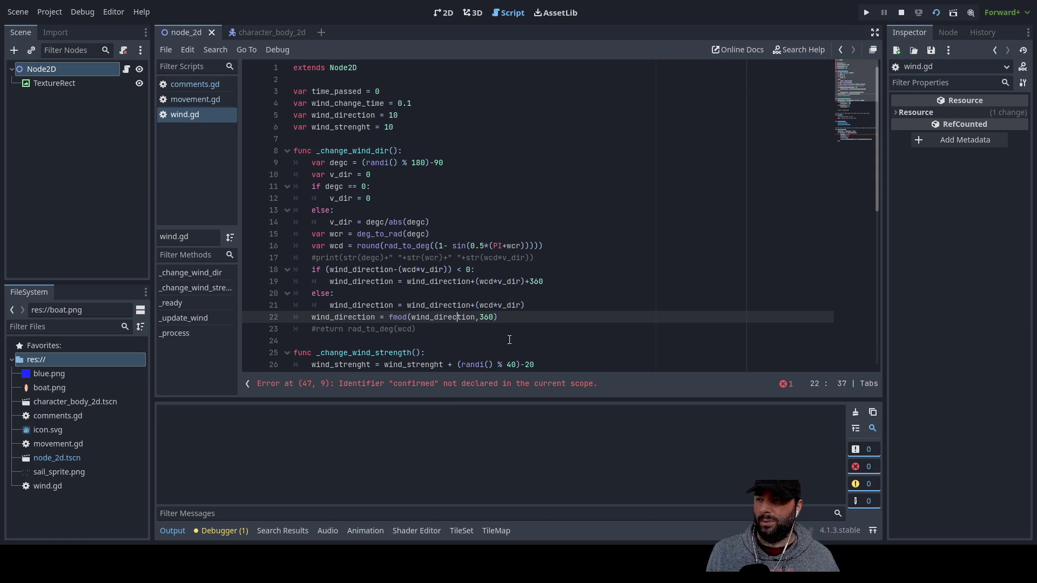
Run the scene, delete line 47's 'confirmed = false', and restart the running game
key(F6)
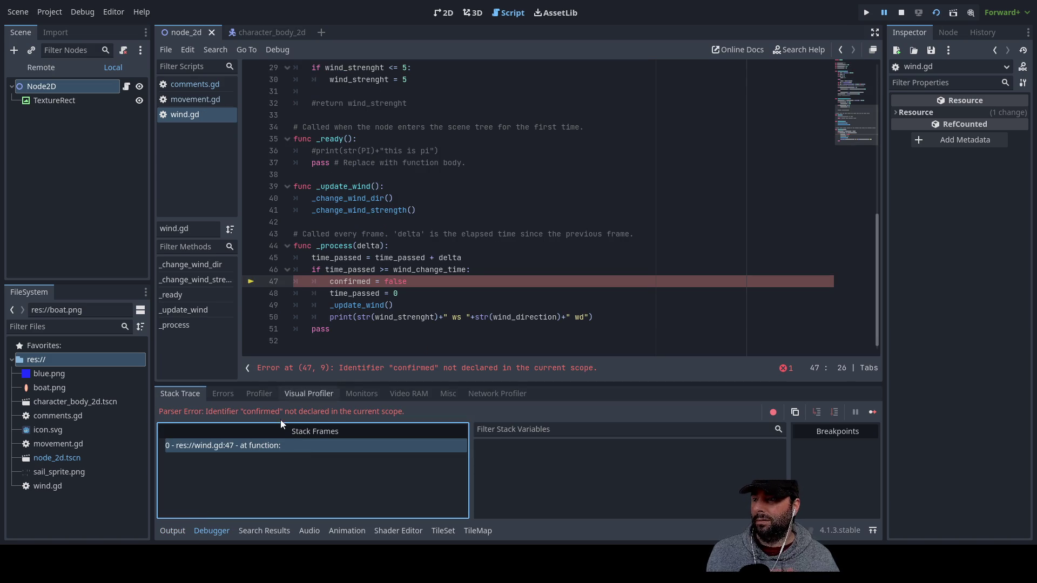
drag(417, 284, 238, 285)
key(BackSpace)
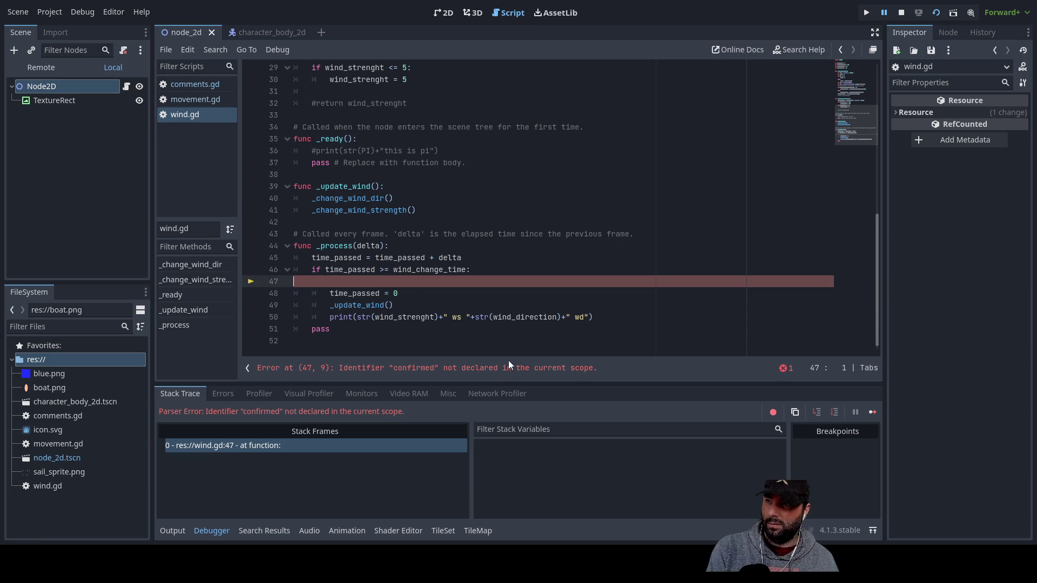
key(Delete)
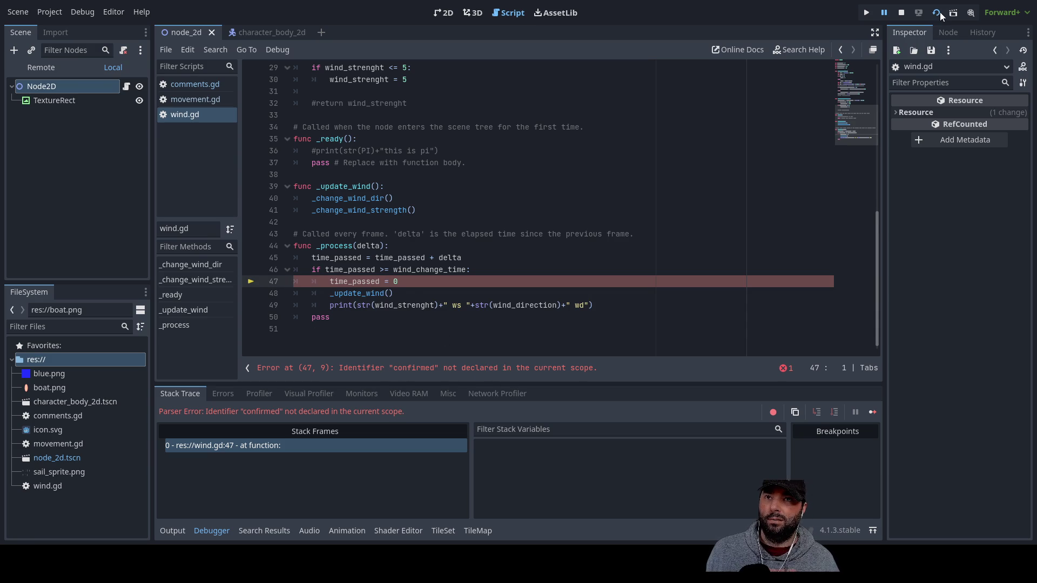
click(939, 15)
click(292, 513)
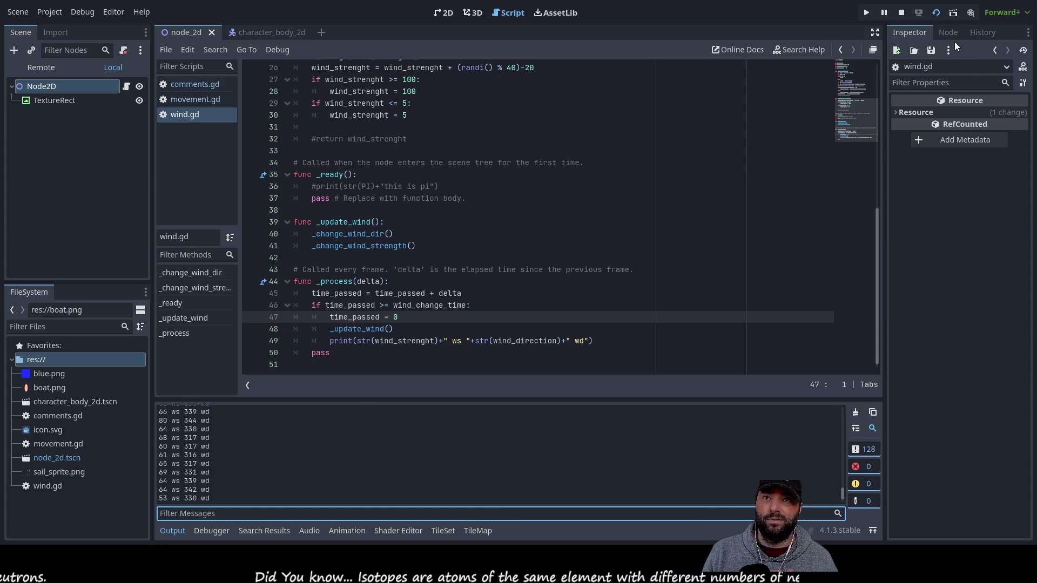
click(901, 12)
scroll(197, 474, up, 5)
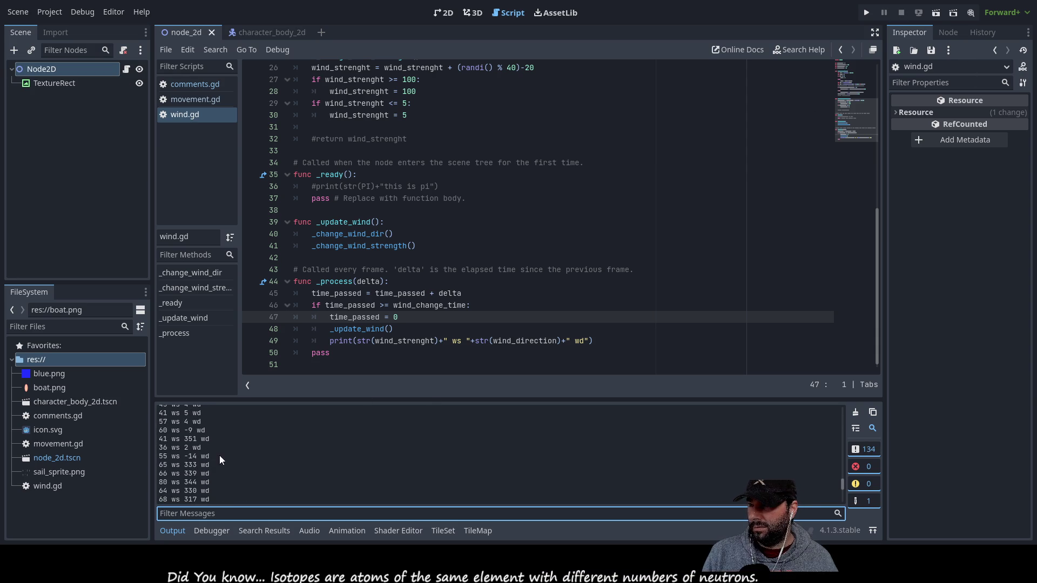
drag(220, 456, 151, 464)
click(207, 435)
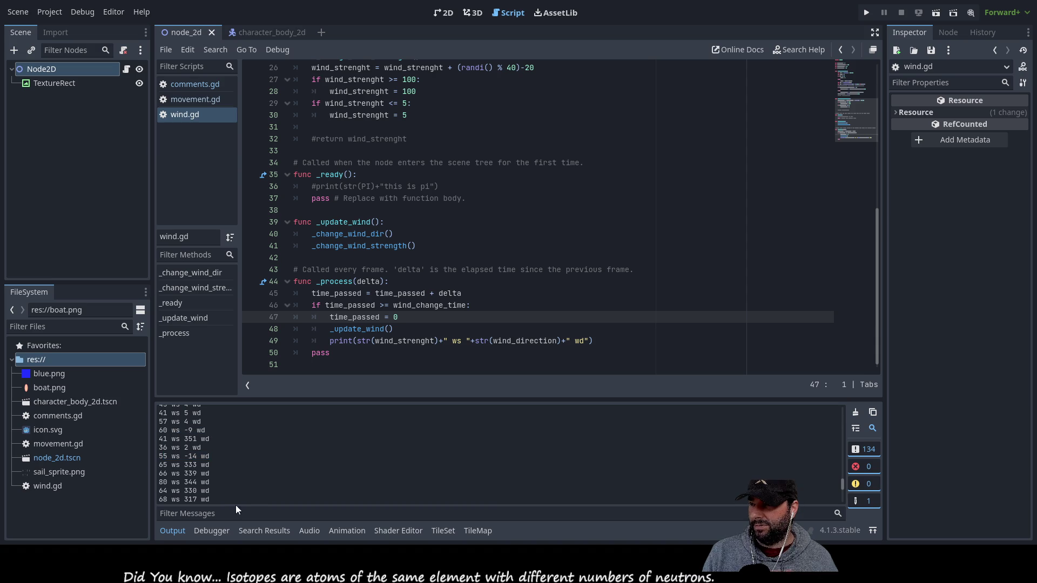
click(212, 432)
drag(212, 432, 172, 431)
double_click(165, 438)
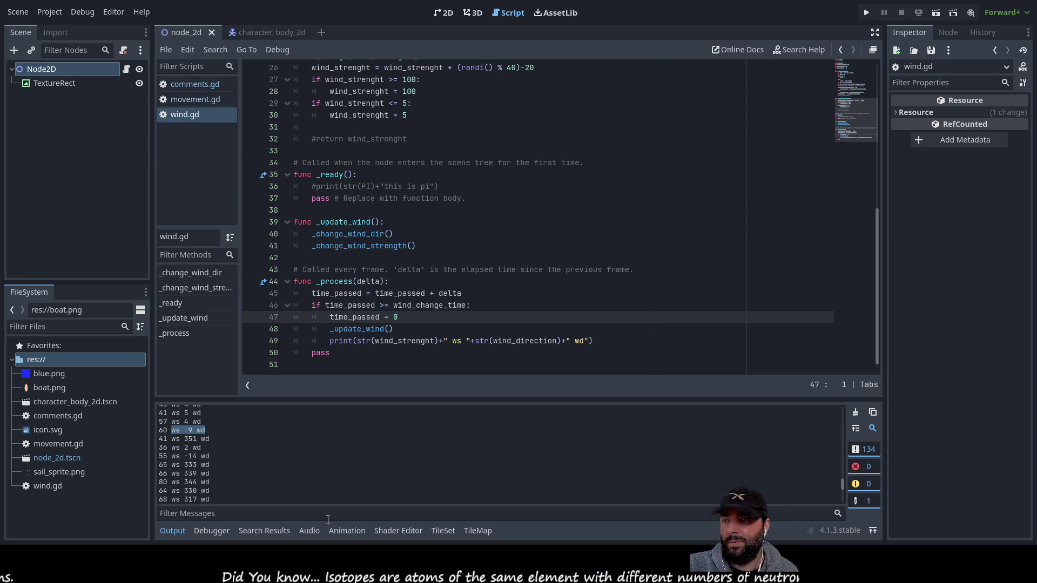
scroll(278, 324, up, 1)
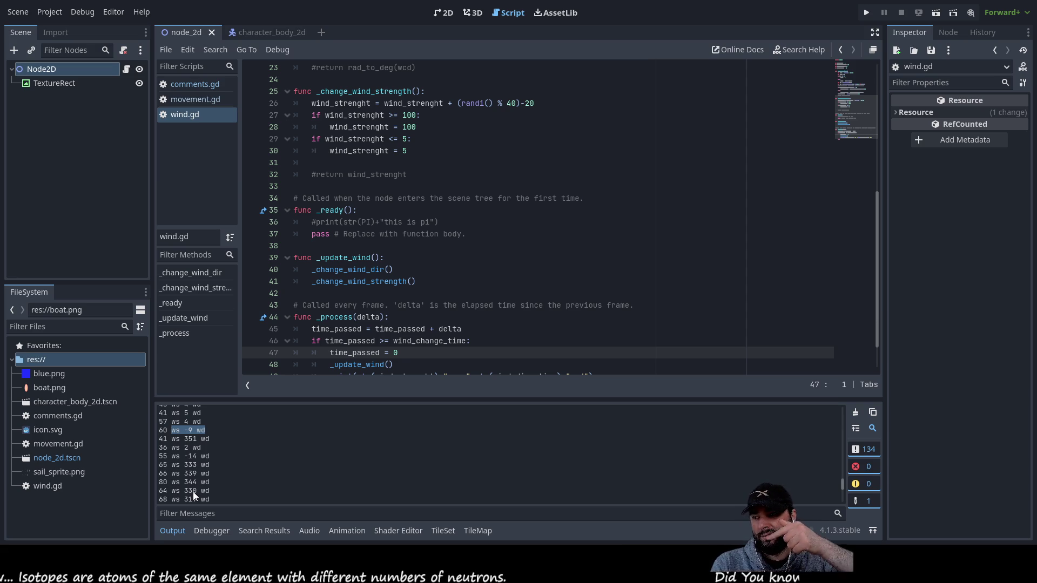
scroll(232, 467, up, 5)
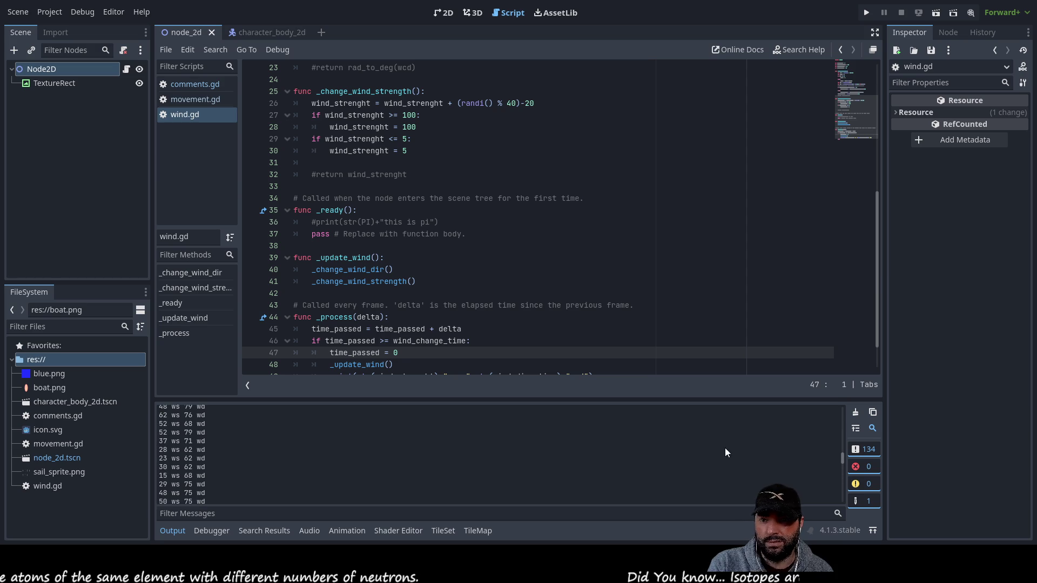
drag(844, 460, 839, 400)
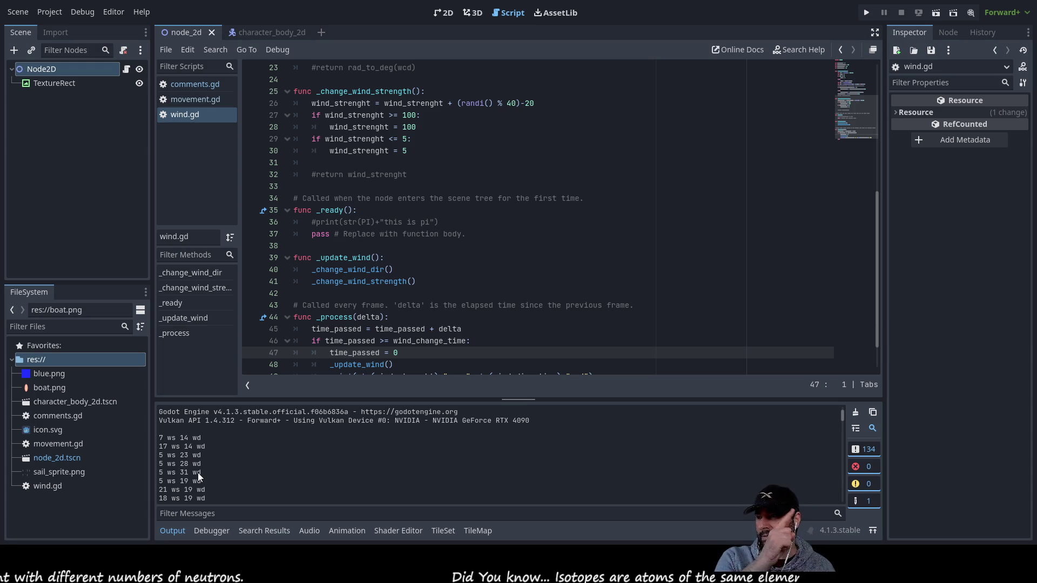
scroll(199, 487, down, 1)
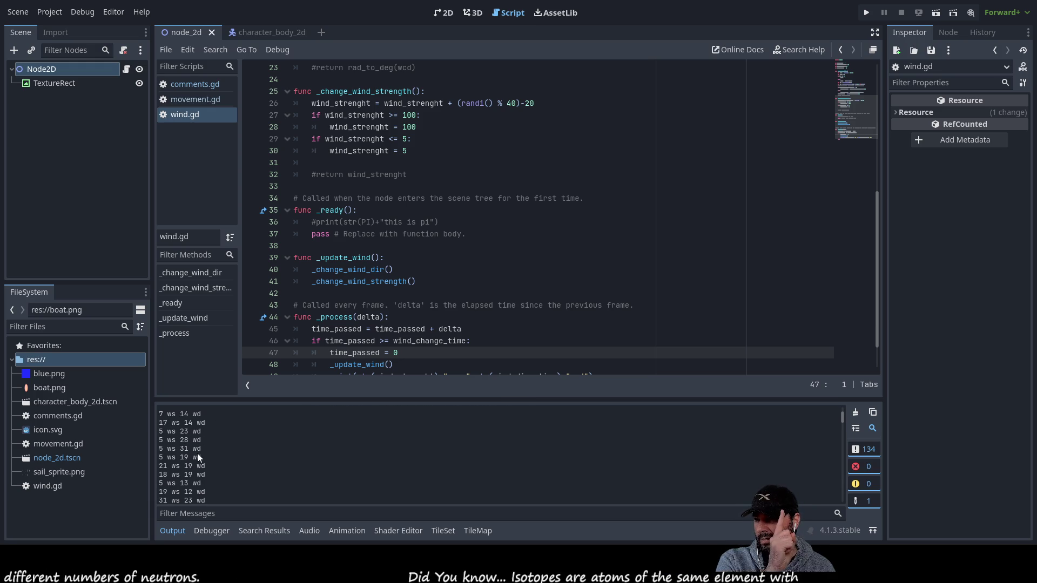
scroll(200, 473, down, 1)
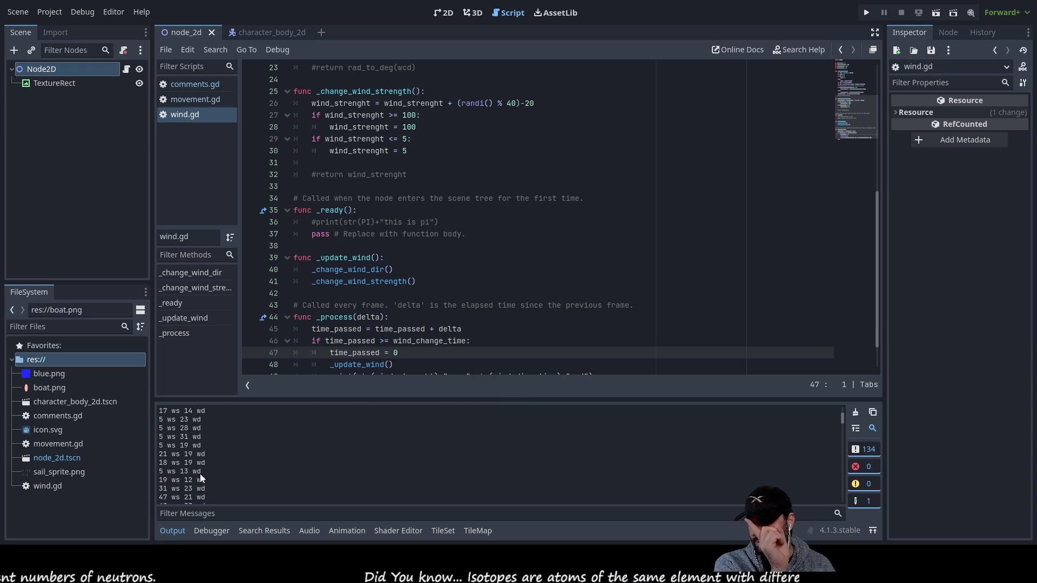
scroll(200, 478, down, 1)
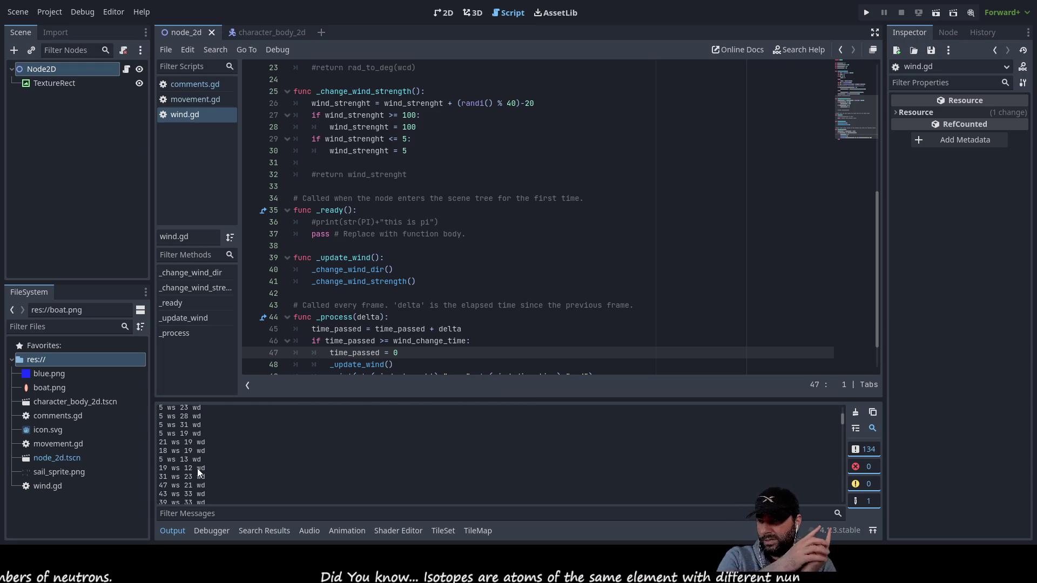
scroll(196, 468, down, 1)
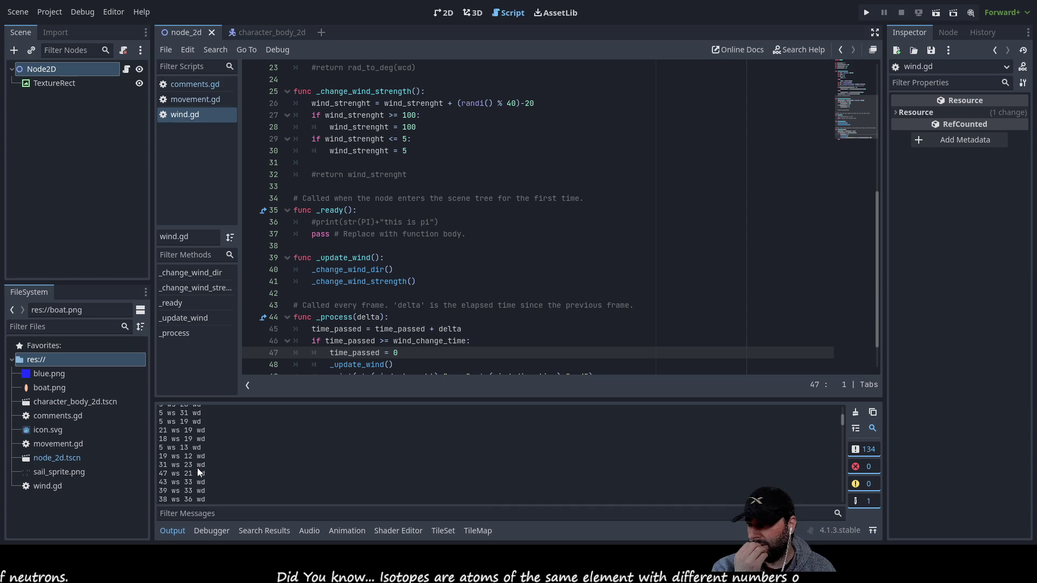
scroll(196, 463, down, 6)
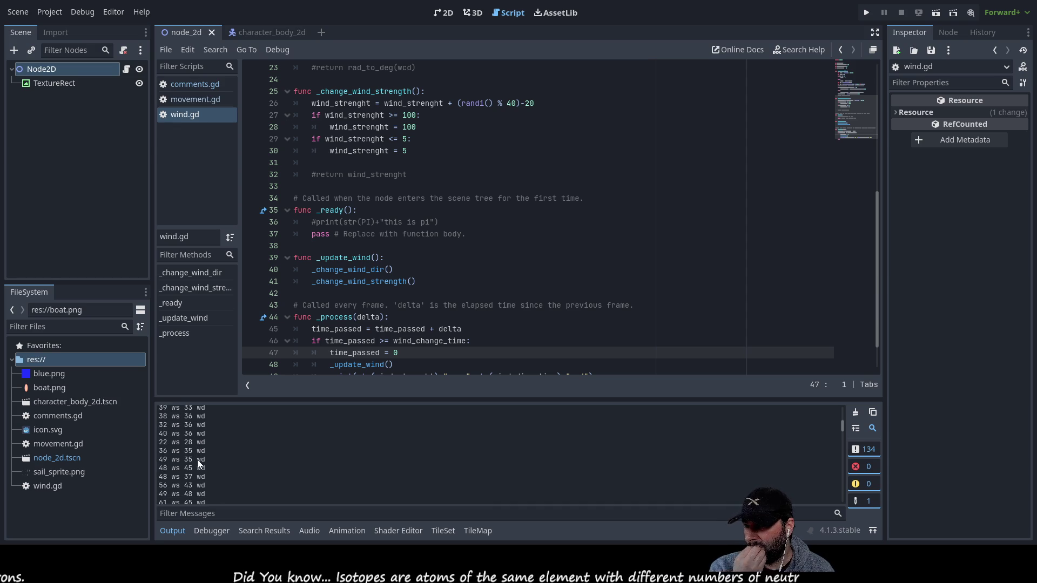
scroll(196, 459, down, 6)
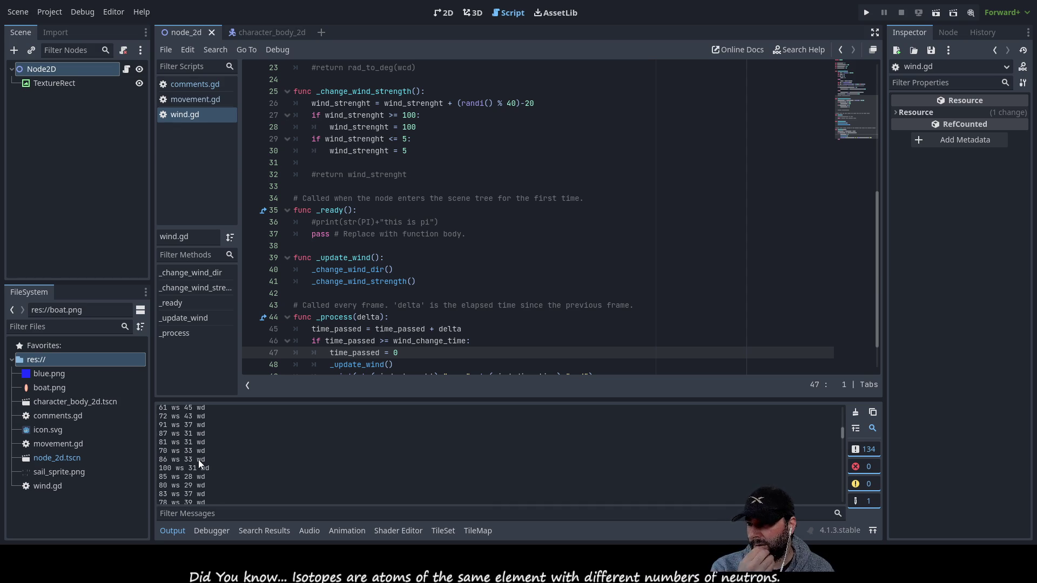
scroll(202, 462, down, 10)
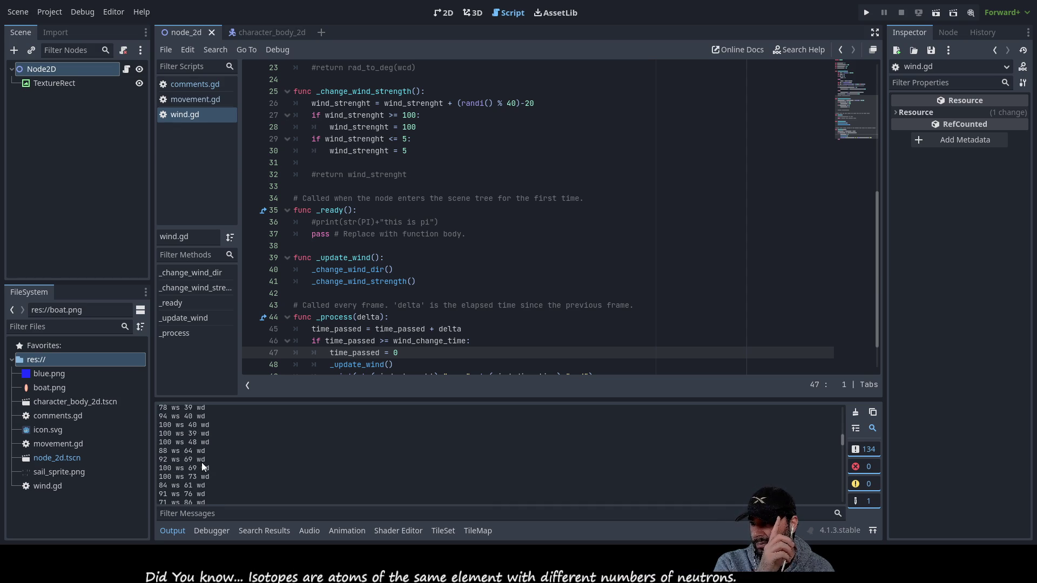
scroll(202, 462, down, 10)
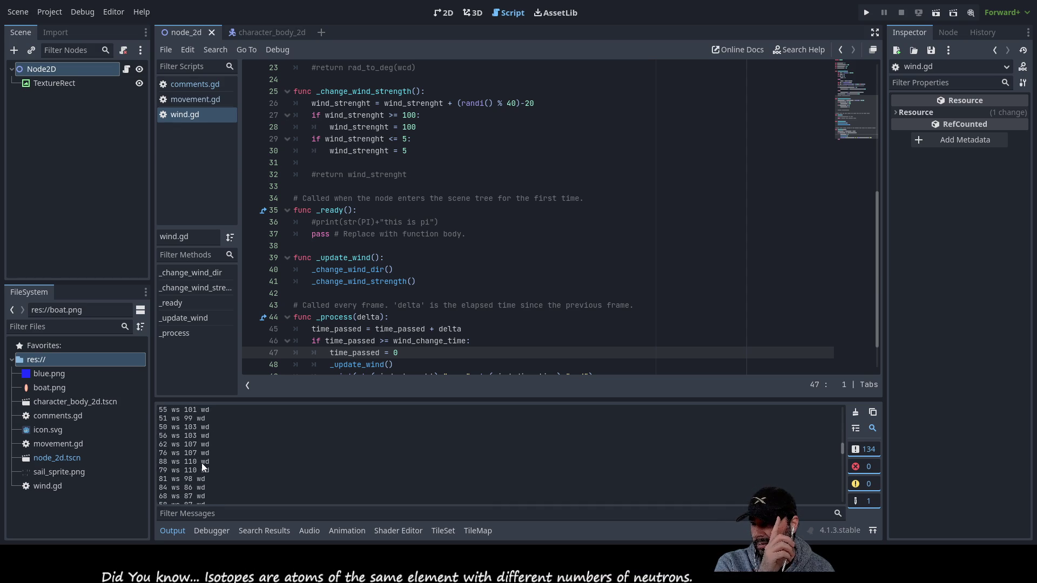
scroll(201, 462, down, 10)
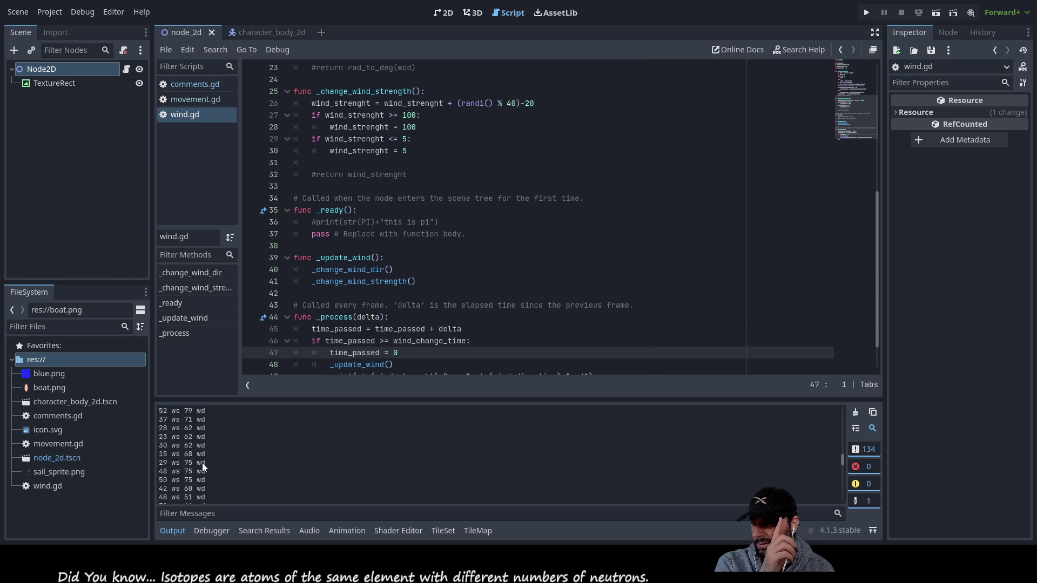
scroll(202, 463, down, 10)
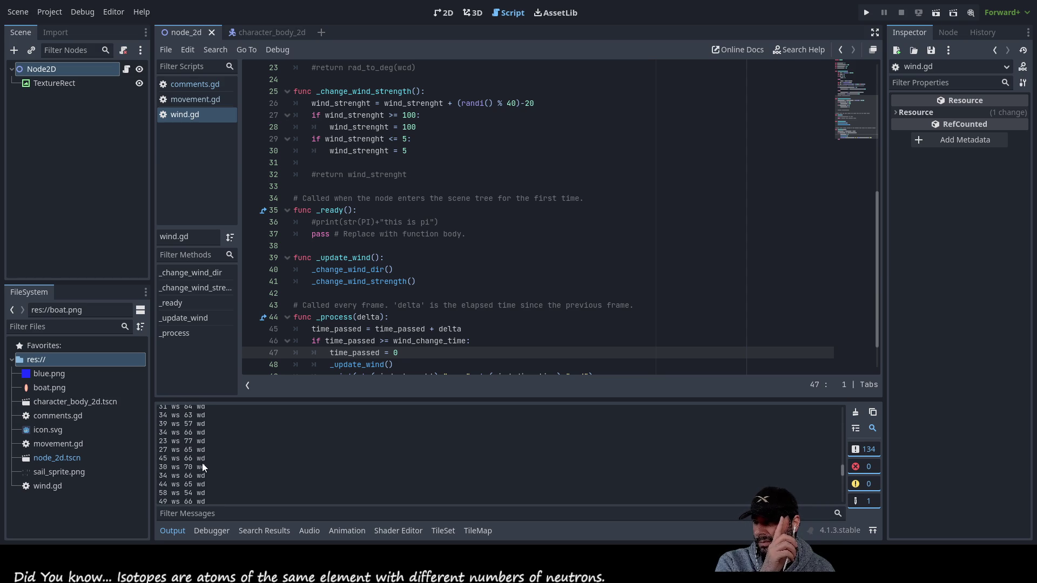
scroll(202, 463, down, 3)
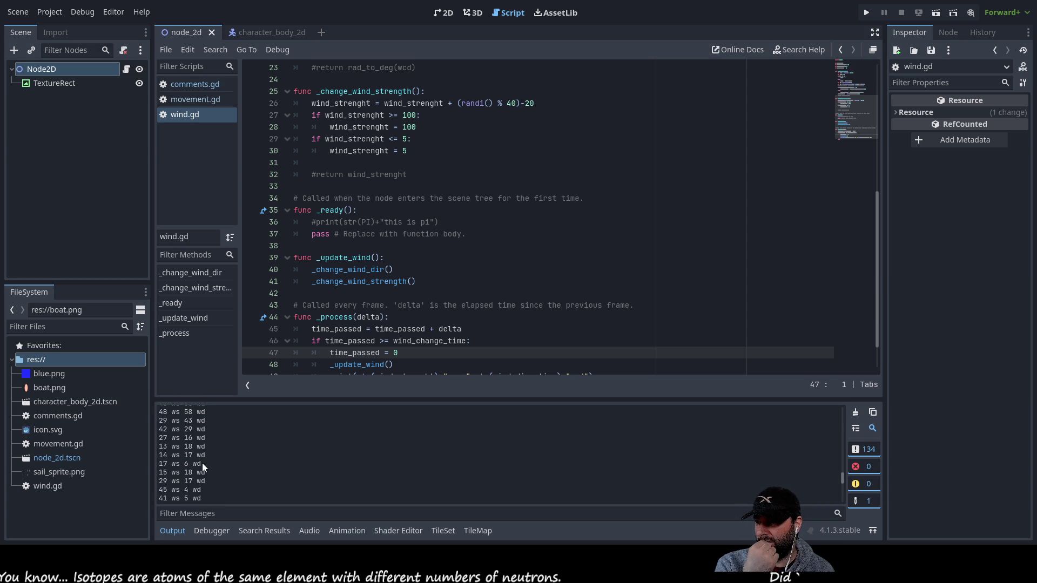
scroll(203, 448, up, 1)
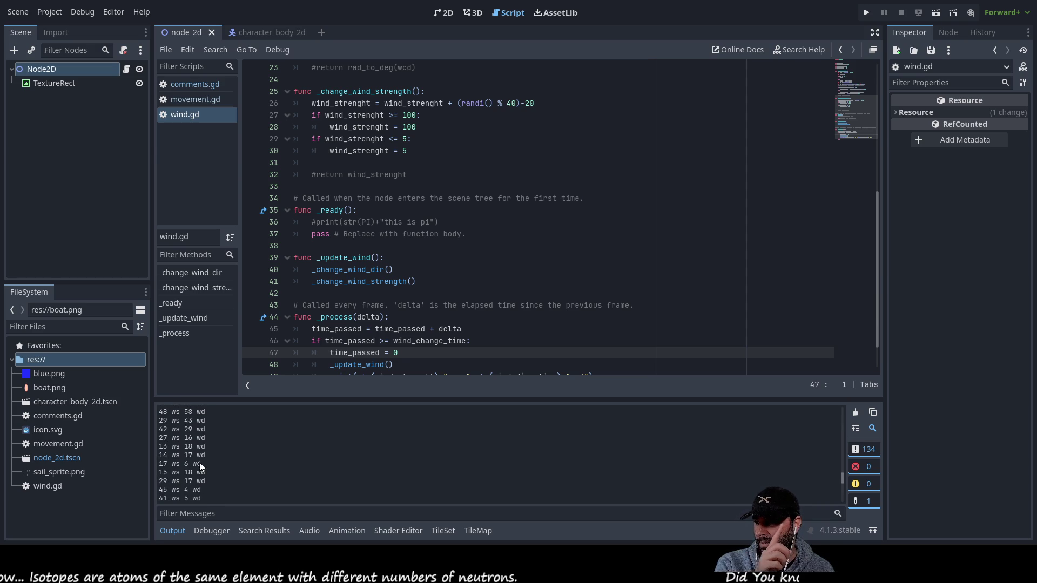
scroll(199, 465, down, 2)
scroll(202, 465, down, 2)
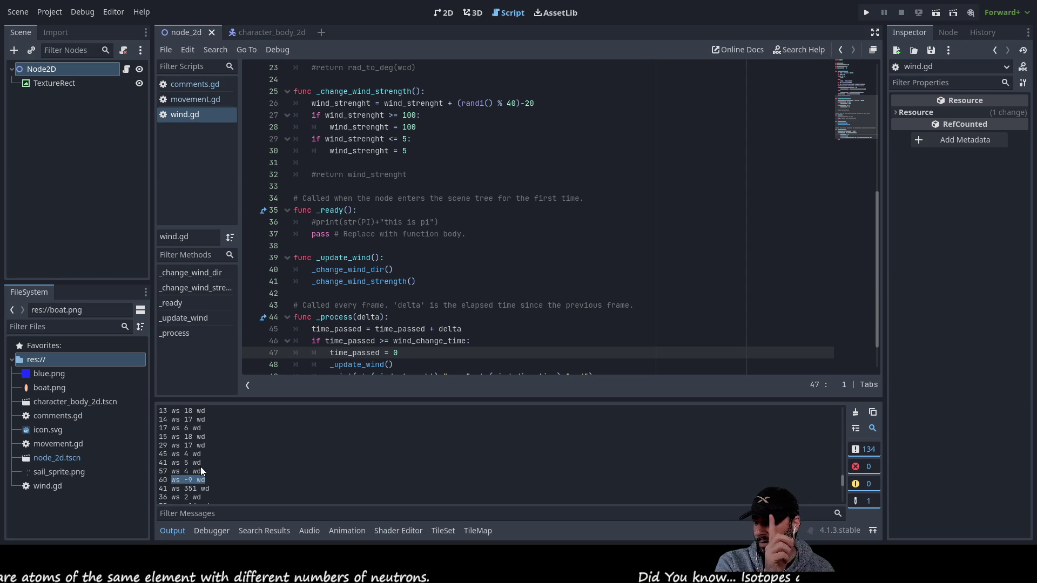
scroll(200, 467, down, 1)
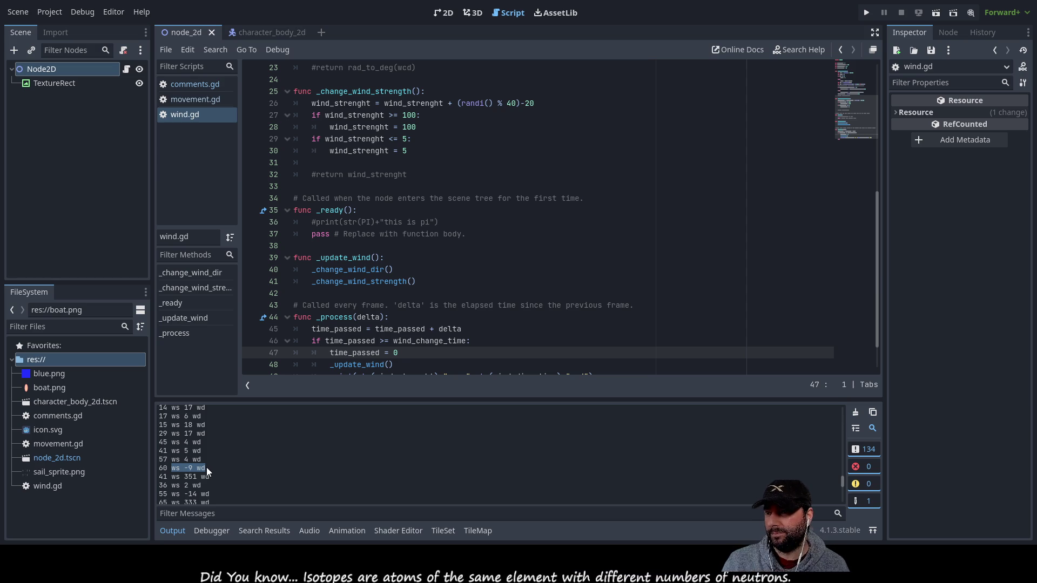
Insert an empty line above the print call on line 49 of _process
scroll(535, 288, down, 1)
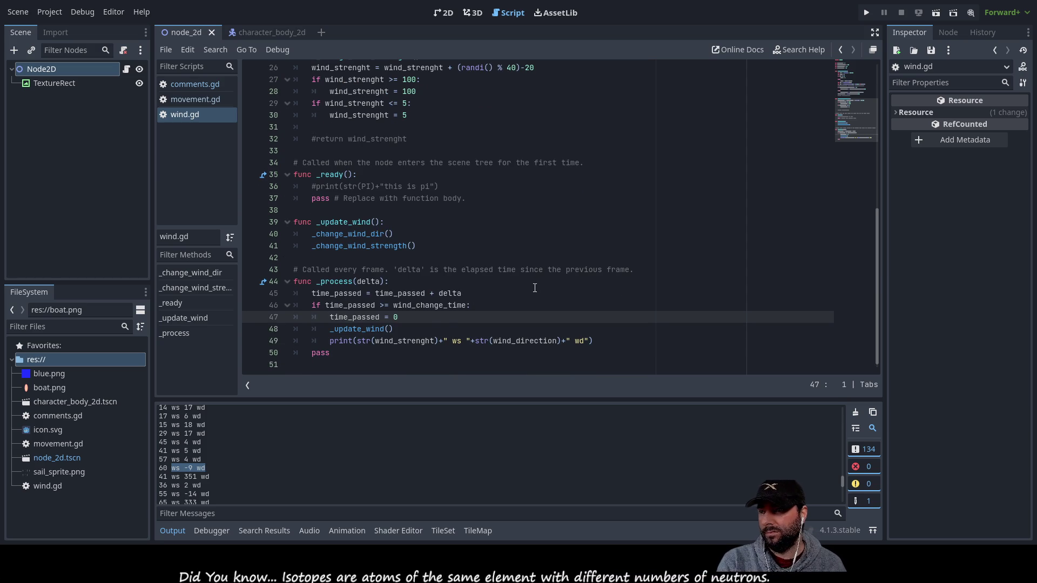
click(330, 341)
key(Return)
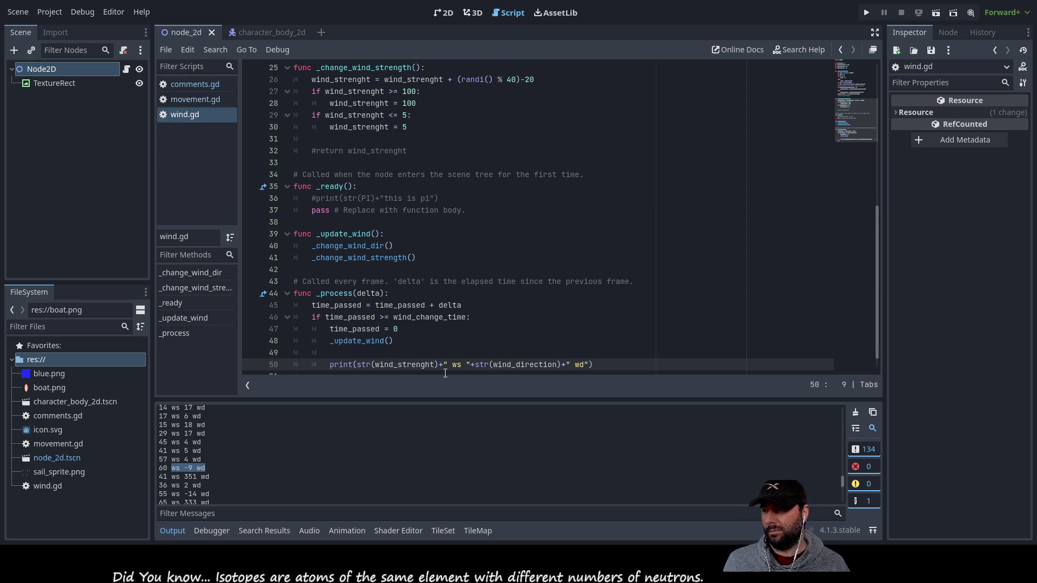
key(Up)
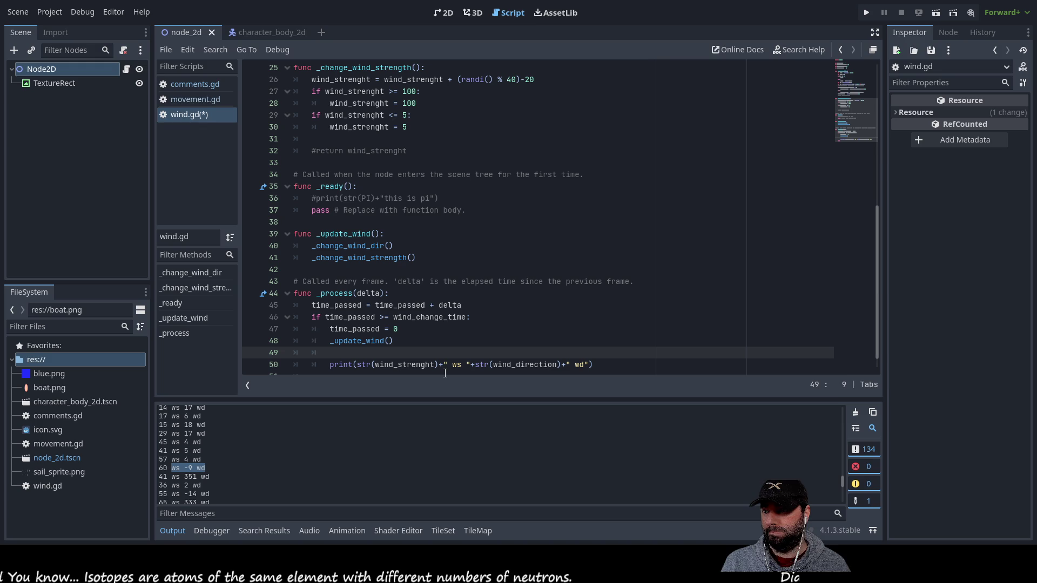
scroll(453, 310, up, 6)
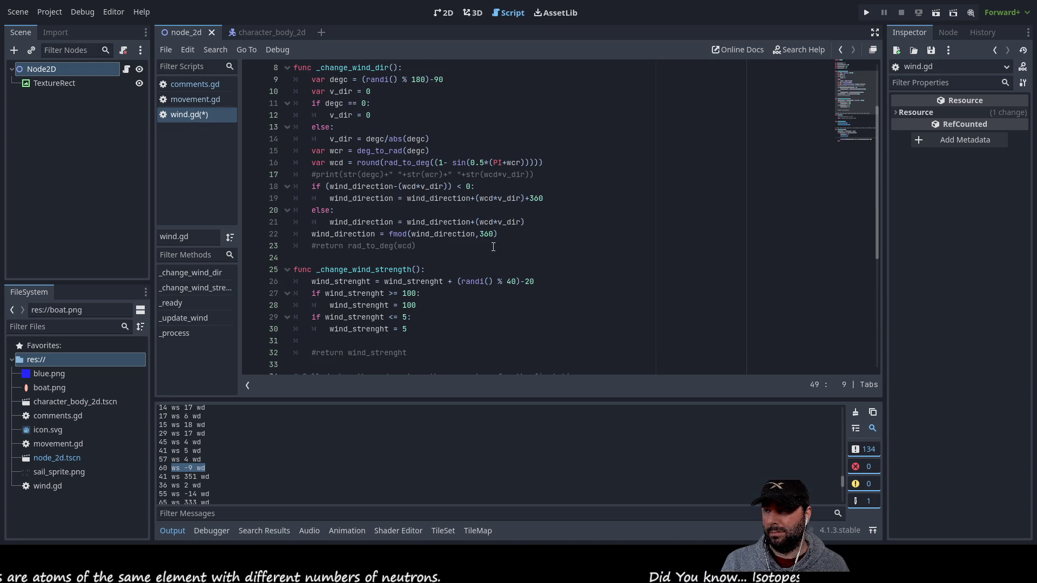
scroll(493, 265, down, 6)
scroll(459, 295, up, 5)
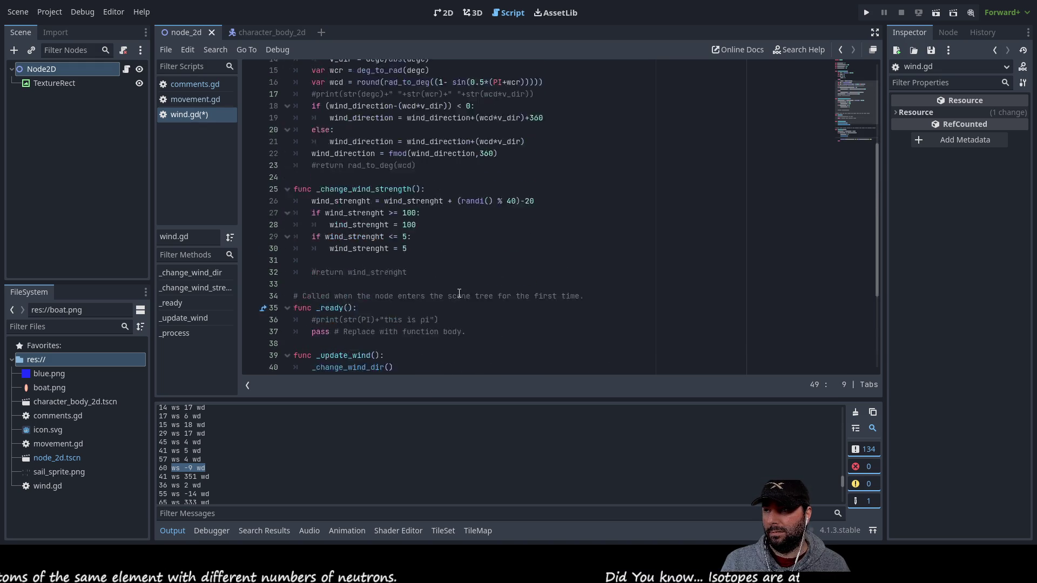
drag(309, 152, 478, 152)
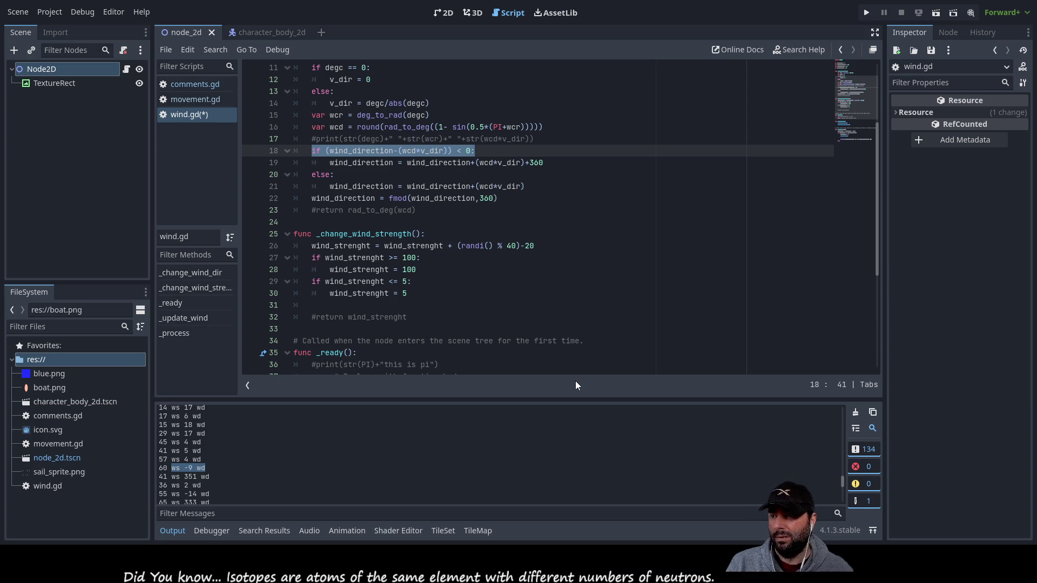
scroll(467, 307, down, 5)
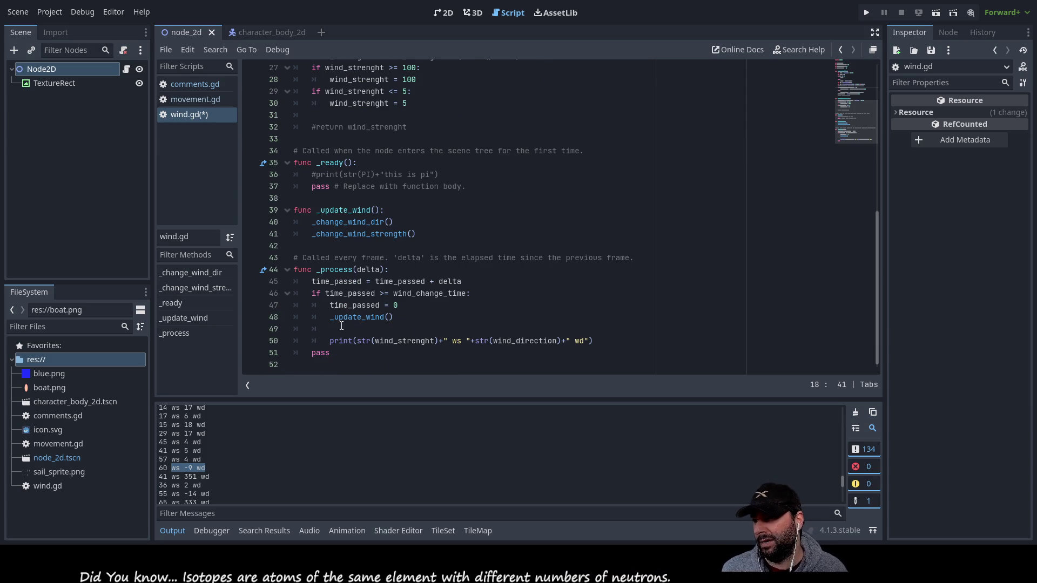
Write the condition 'if wind_direction < 0:' on blank line 49 in _process
click(342, 328)
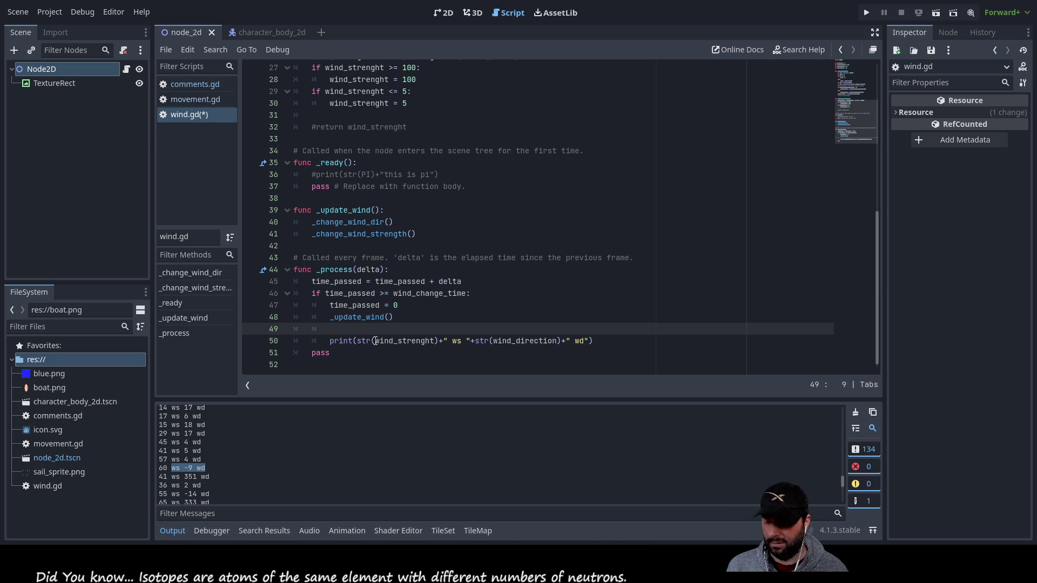
text(if )
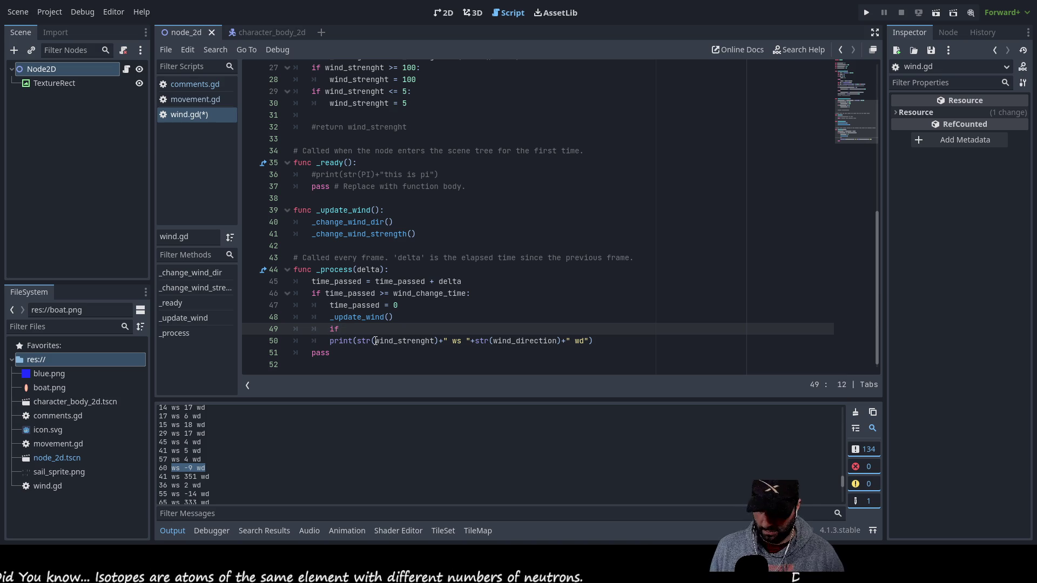
text(wind)
key(Down)
key(Return)
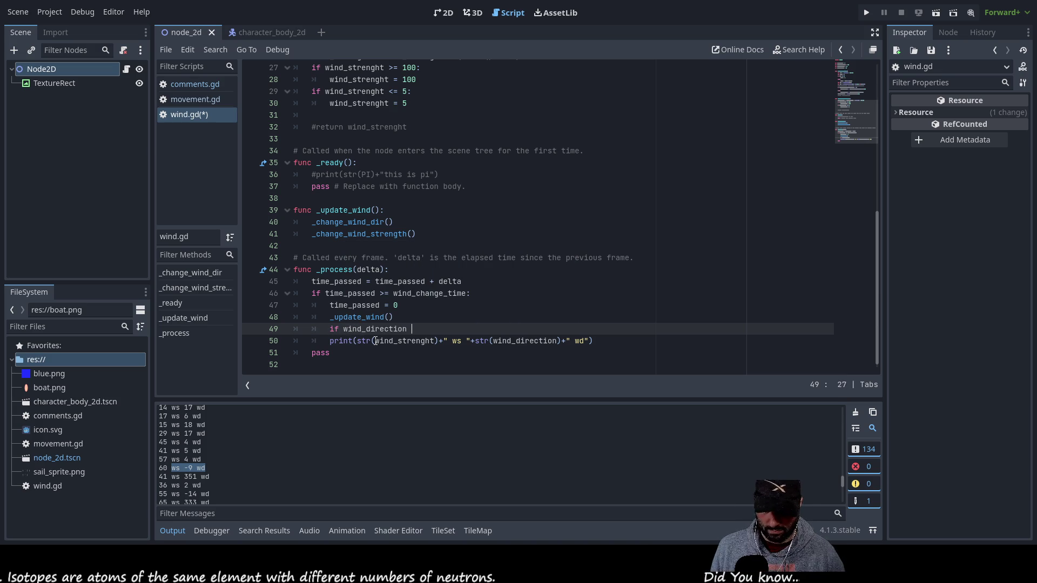
text(0)
key(Return)
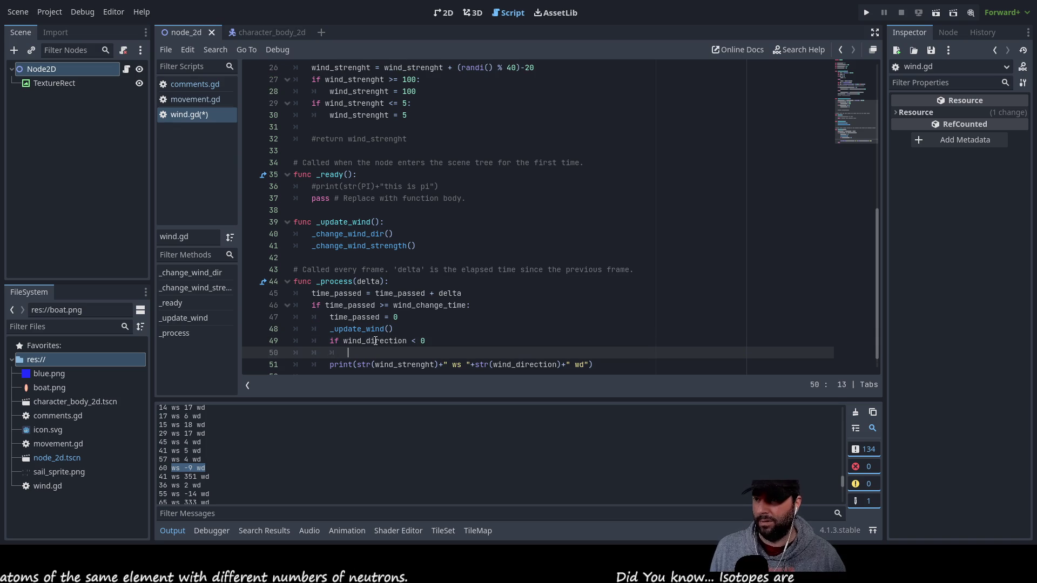
Add the indented body 'wind_direction = wind_direction+360' under the condition
text(wind)
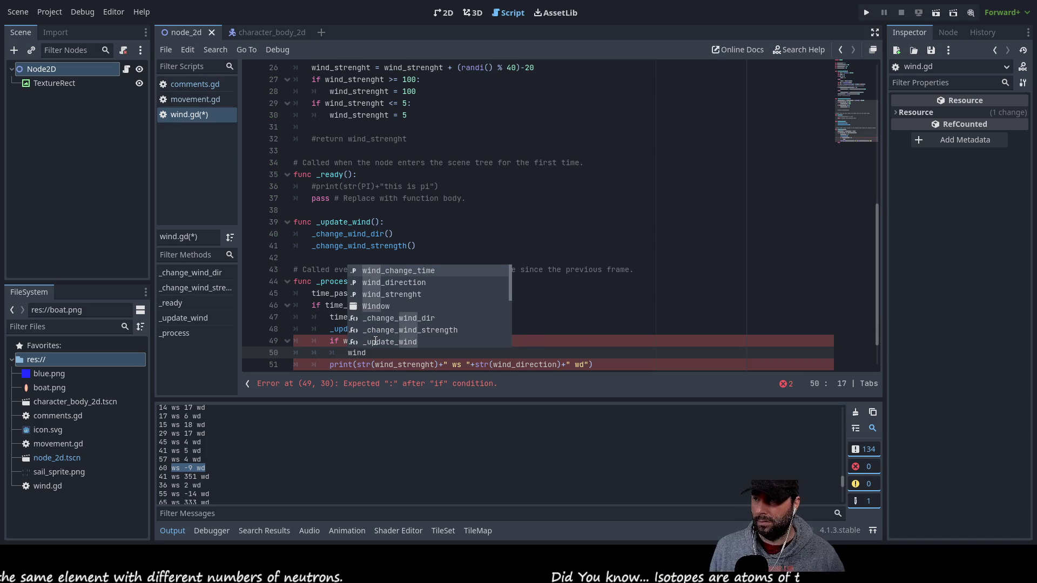
key(Down)
key(Return)
text(= wind)
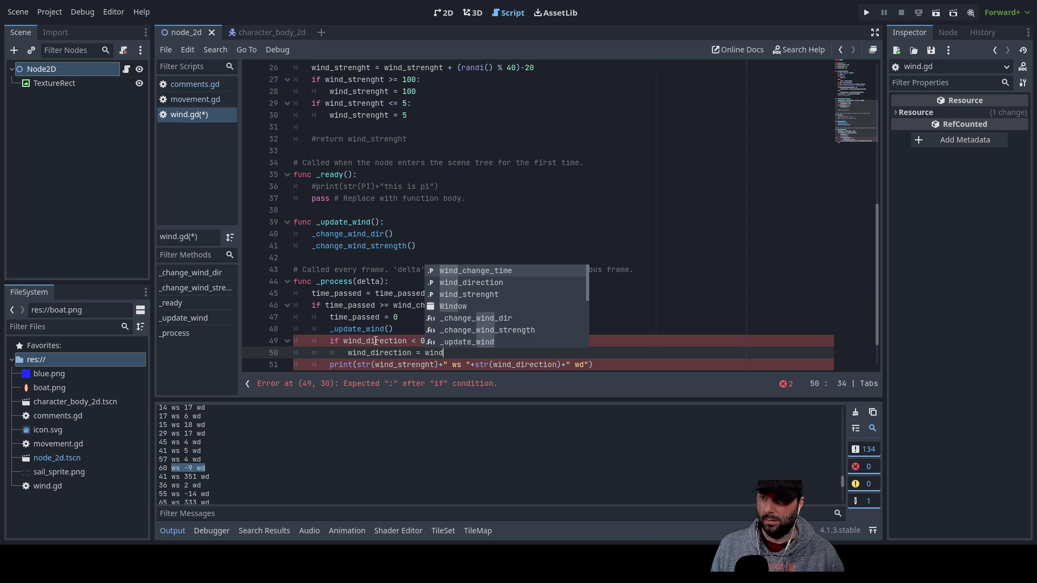
key(Down)
key(Return)
text(+360)
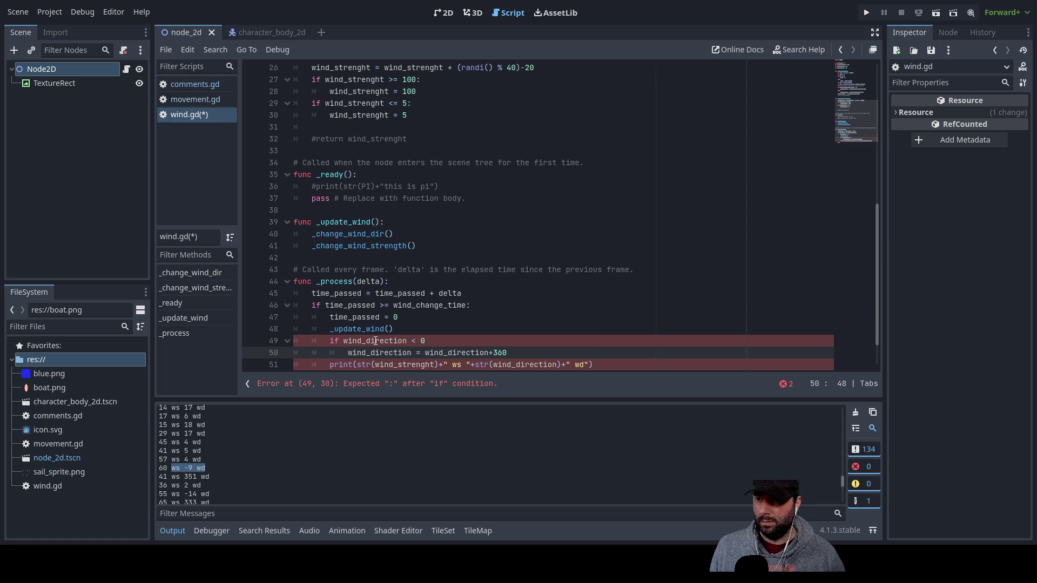
Check the new if block, then run the current scene to test the wind readings
key(Down)
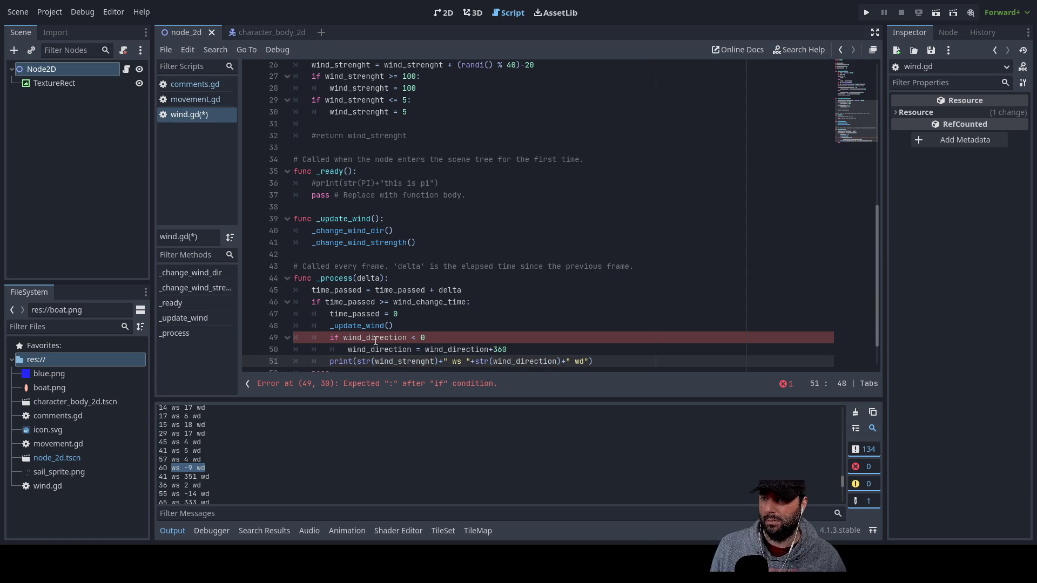
key(Down)
key(Down)
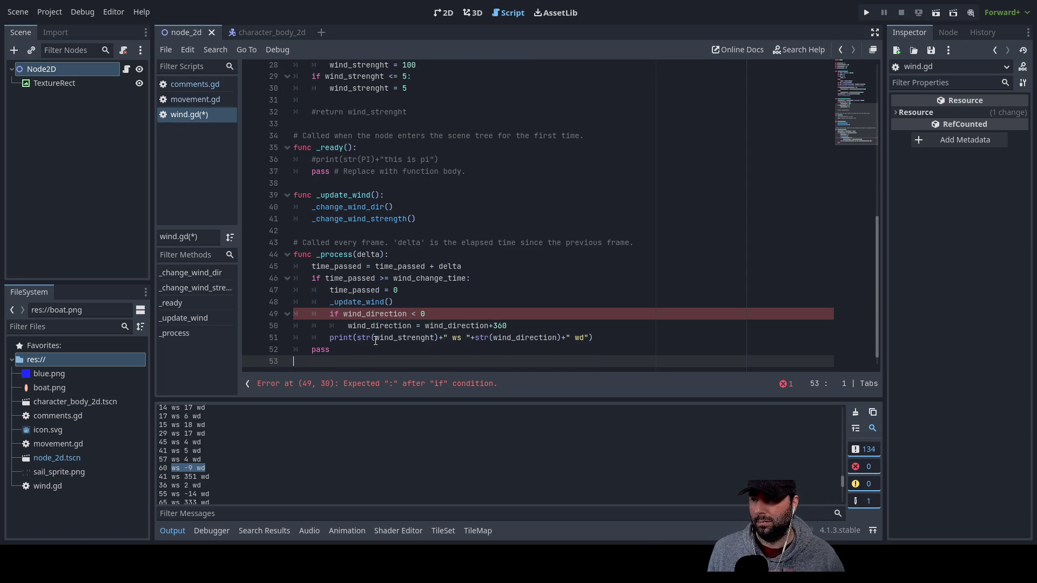
key(Up)
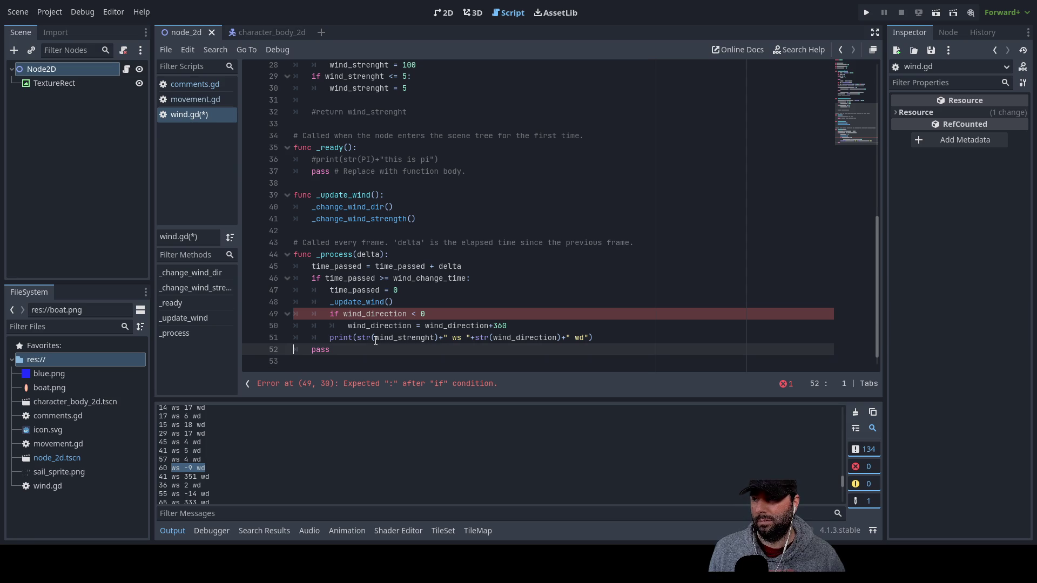
key(Up)
key(Up)
key(Up)
key(Right)
key(Right)
key(Right)
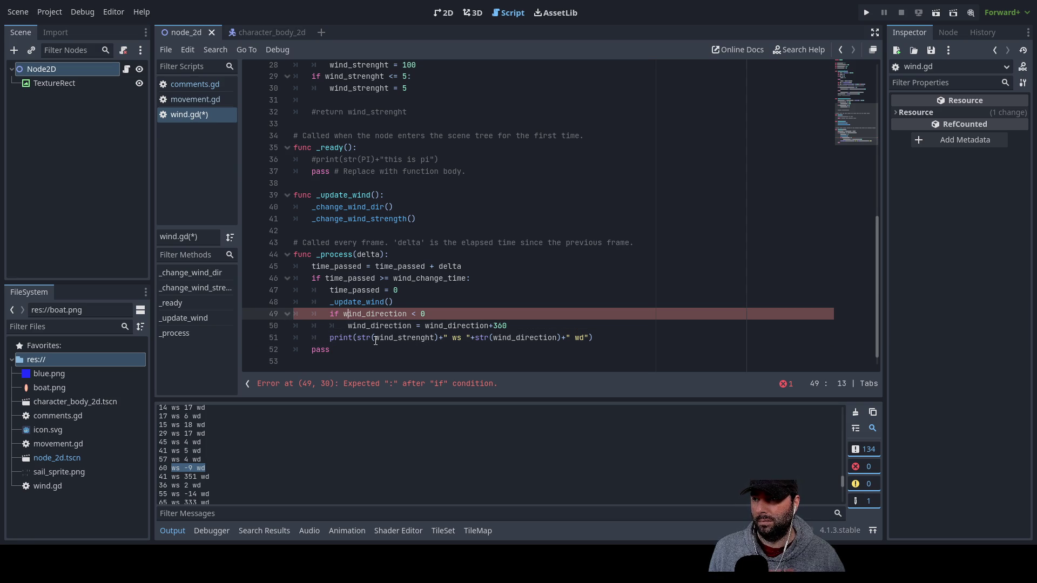
key(End)
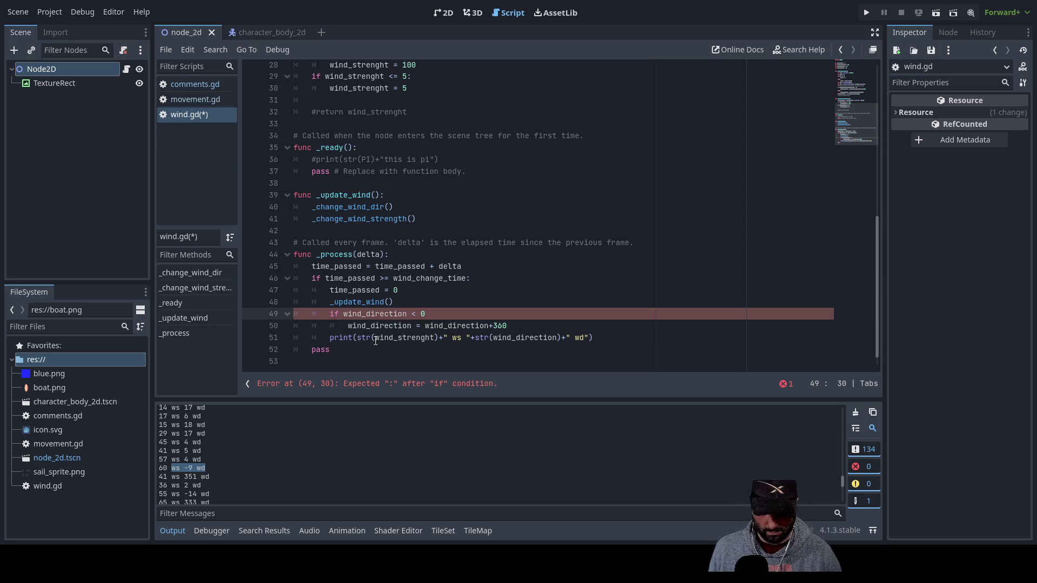
key(Down)
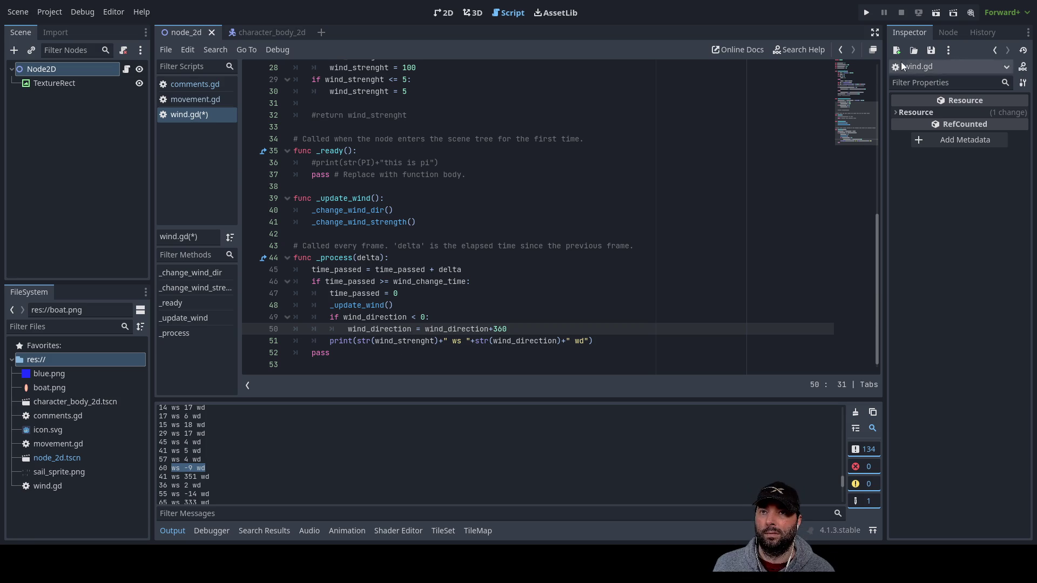
click(936, 13)
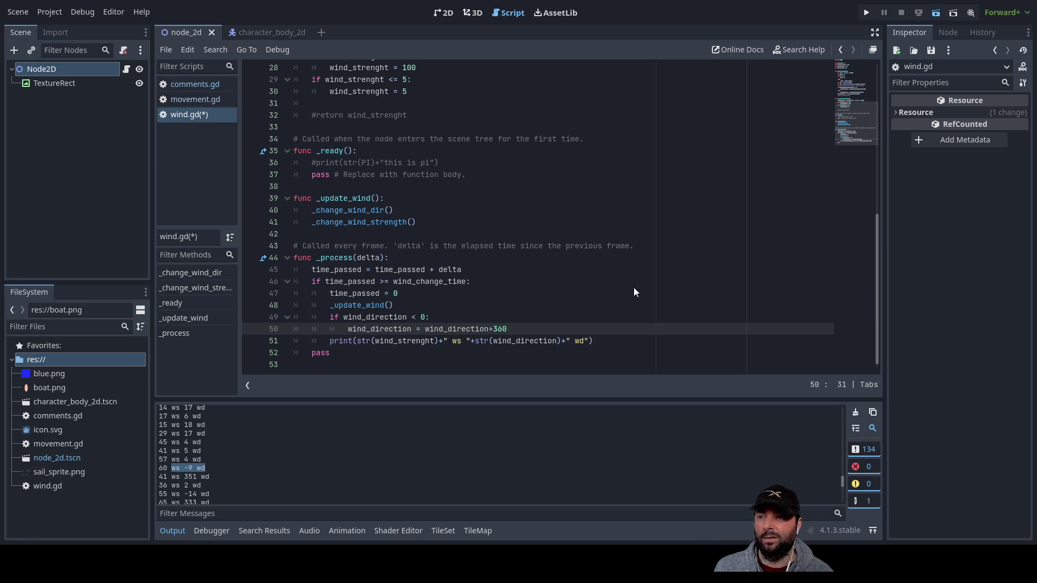
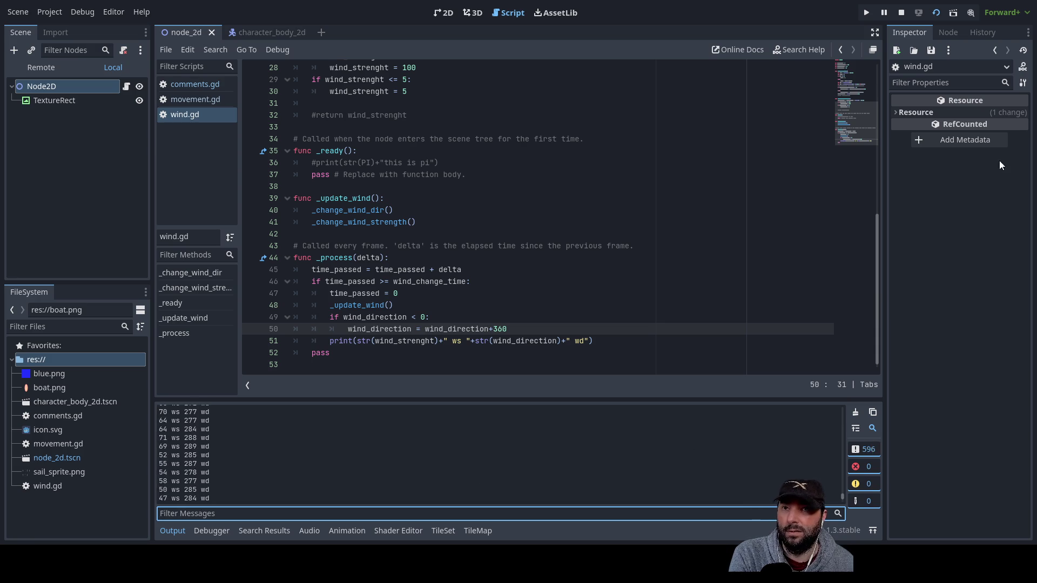
Stop the game, select TextureRect and view the blue tiled rectangle in the 2D editor
click(901, 14)
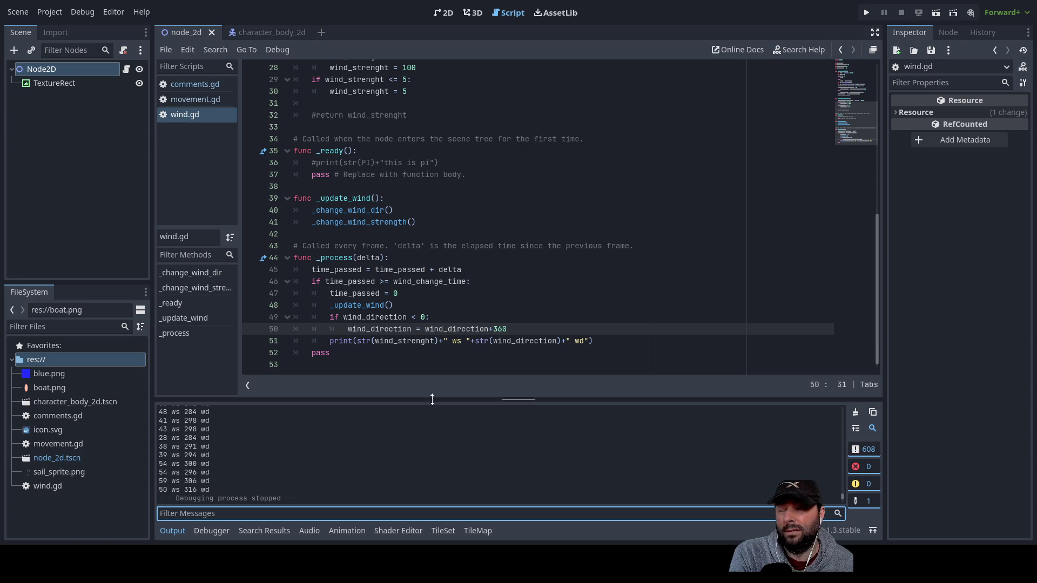
click(58, 84)
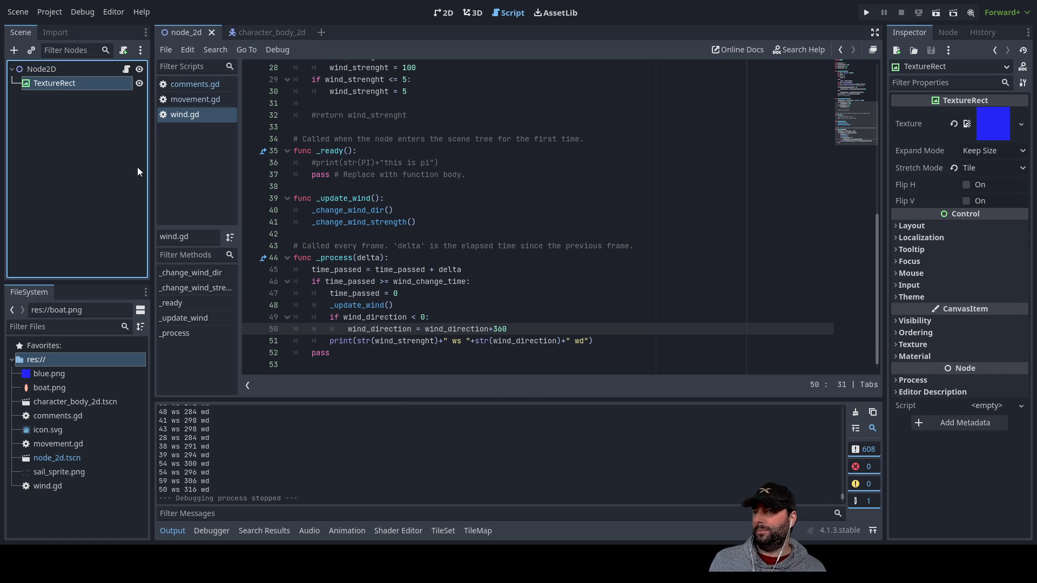
click(443, 13)
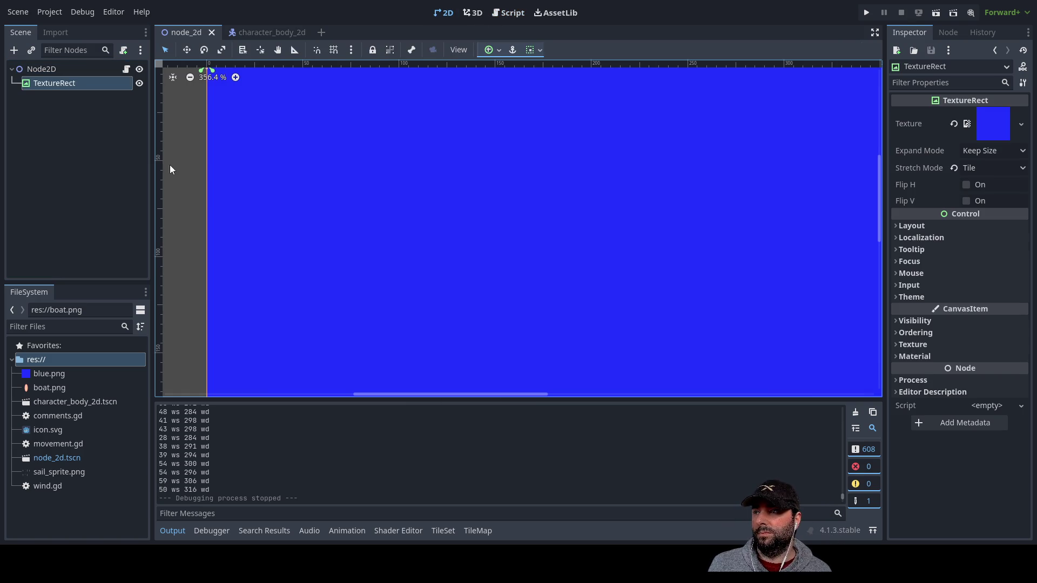
scroll(557, 187, down, 5)
scroll(308, 233, right, 8)
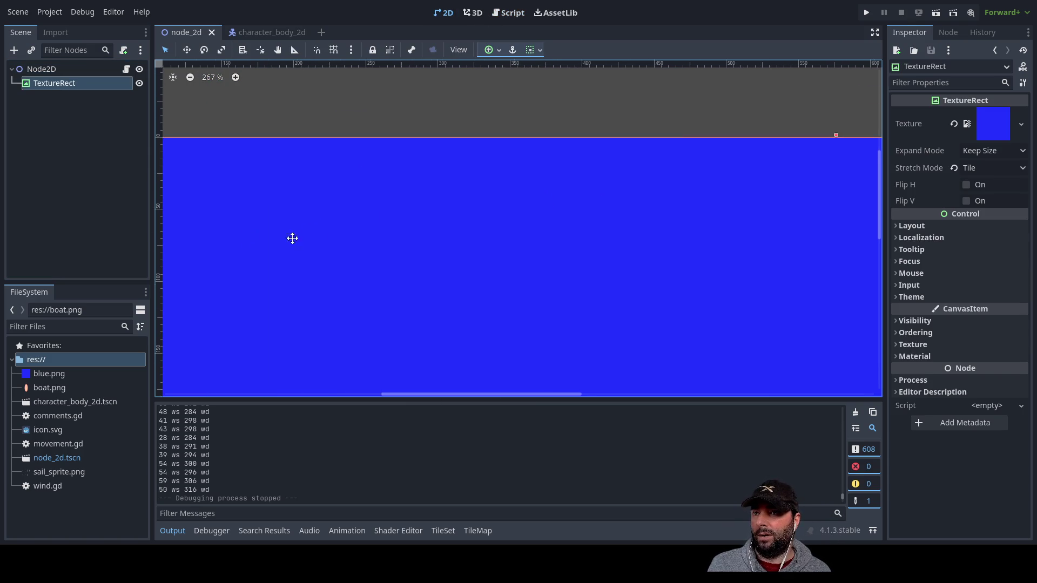
scroll(678, 243, down, 10)
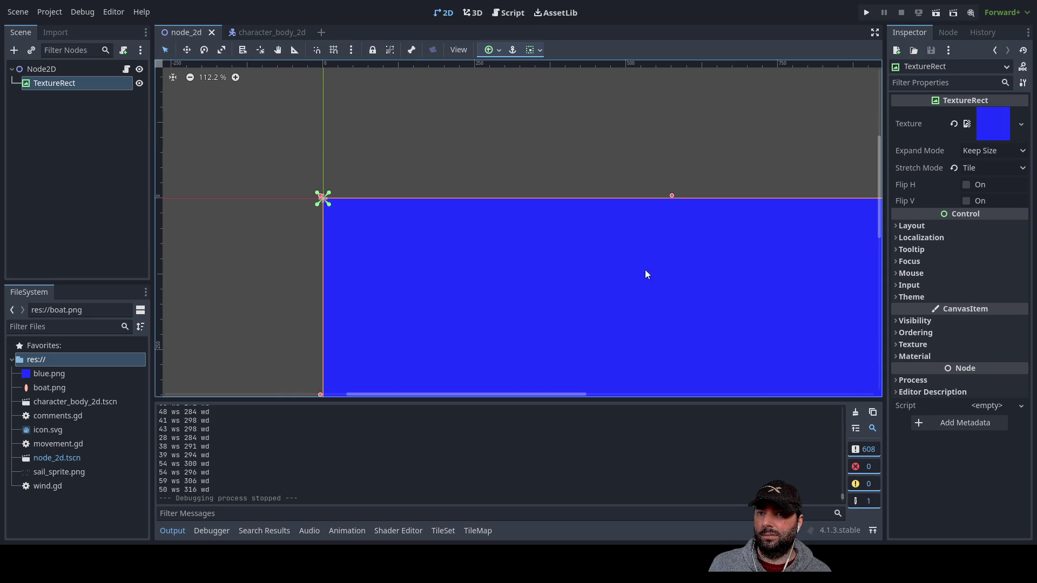
scroll(405, 236, right, 5)
scroll(414, 224, left, 5)
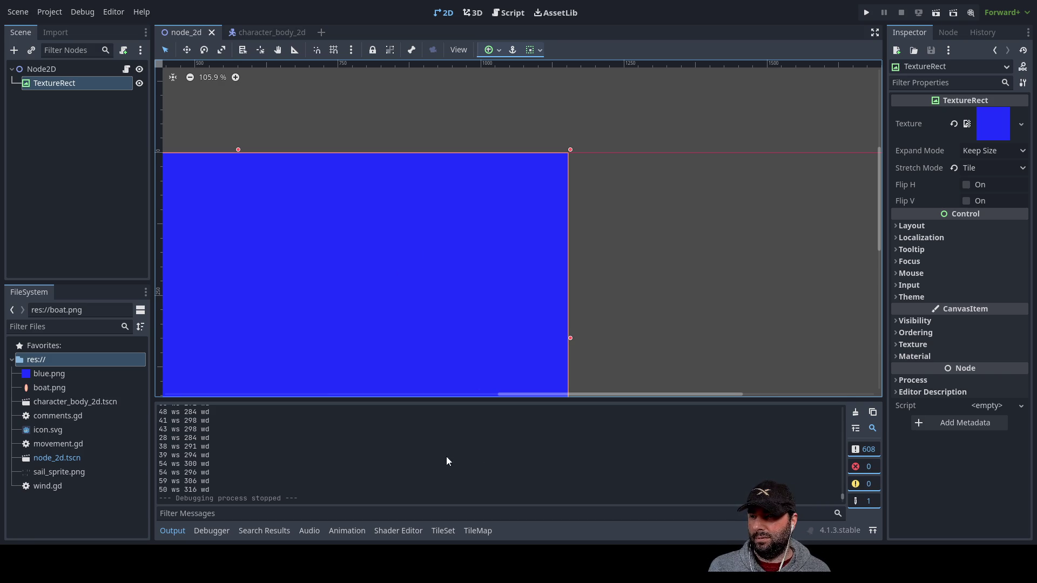
Add a Sprite2D child under TextureRect and pick sail_sprite.png for its Texture
key(ctrl+shift+z)
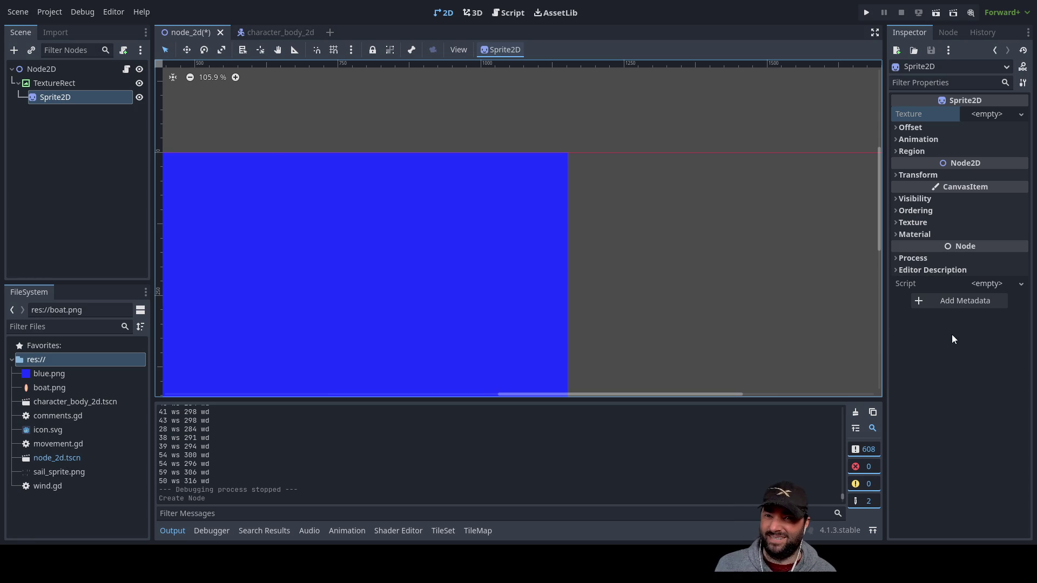
click(1000, 113)
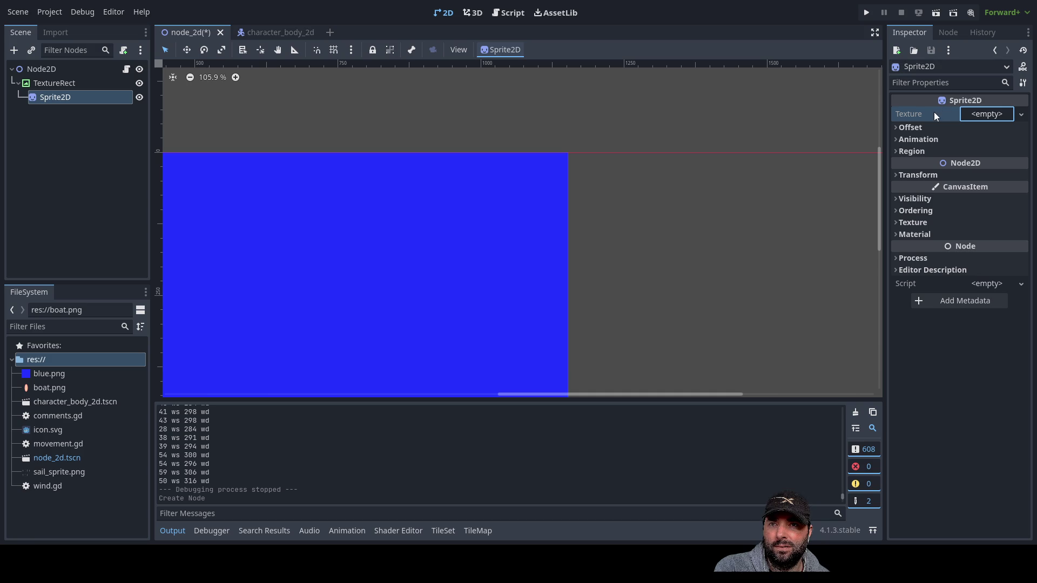
click(1021, 115)
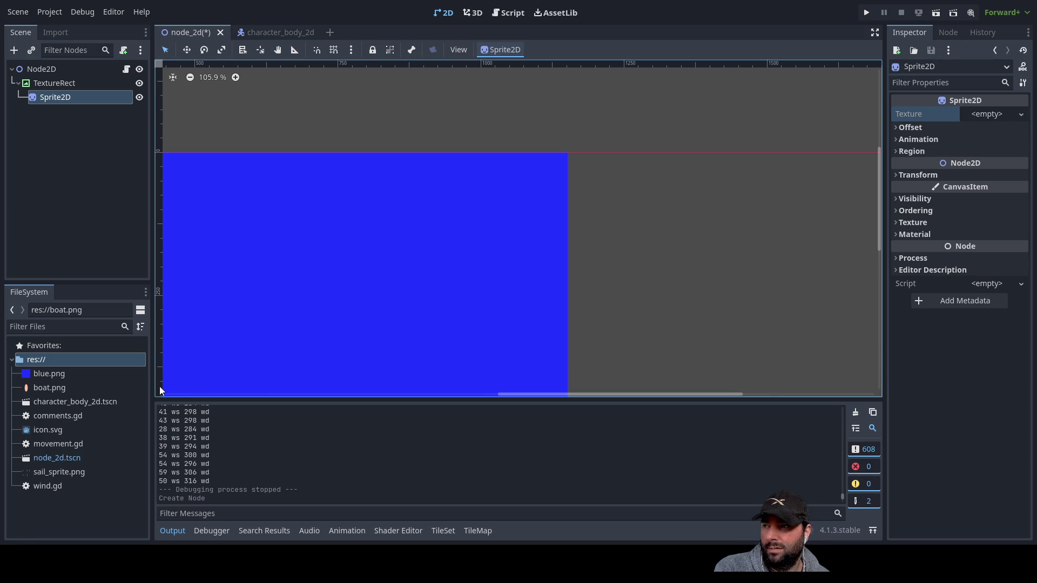
click(56, 473)
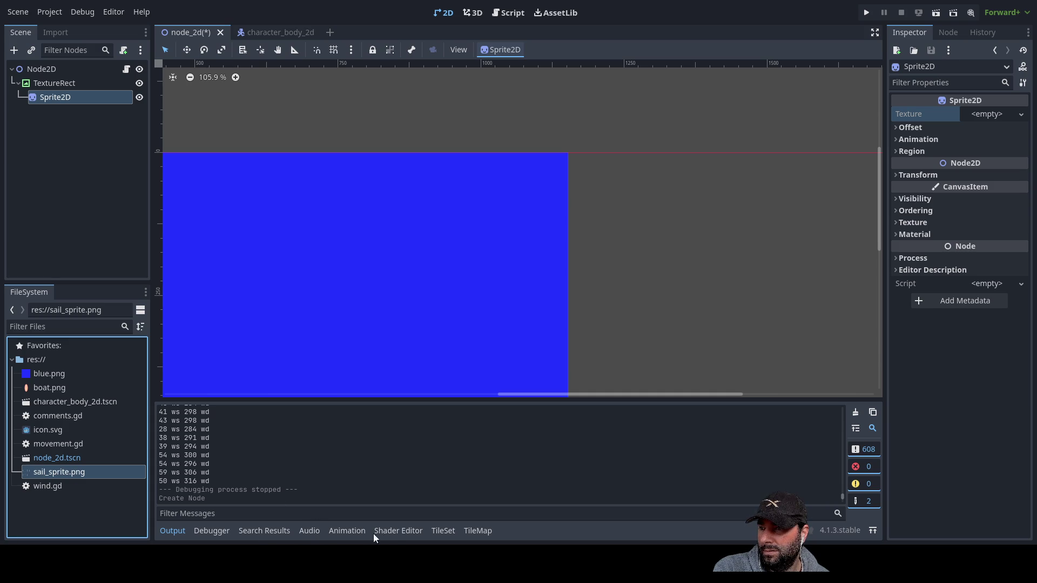
Show the Animation and TileSet panels and inspect character_body_2d's Sprite2D
click(352, 532)
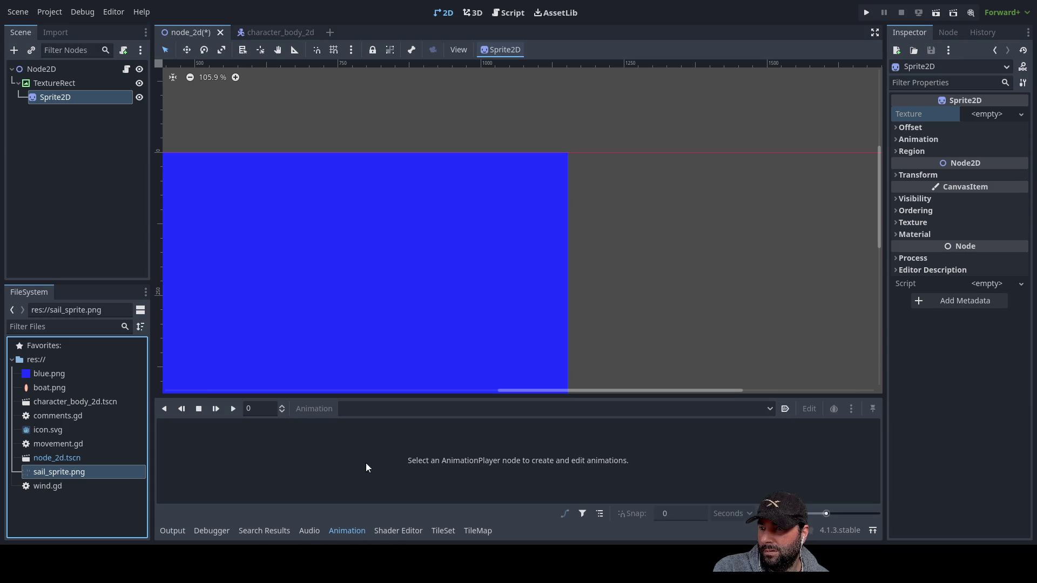
click(443, 531)
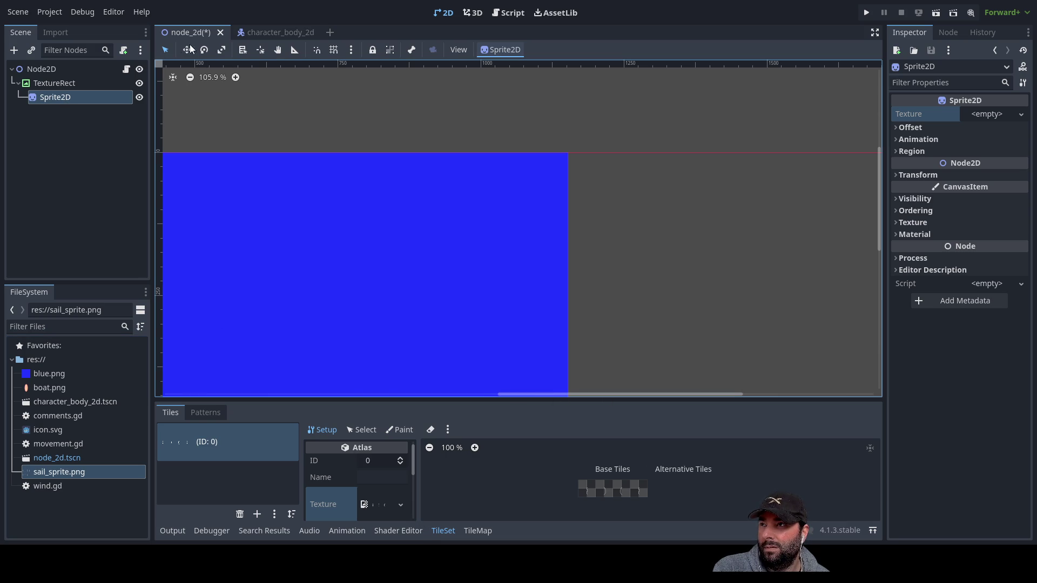
click(267, 32)
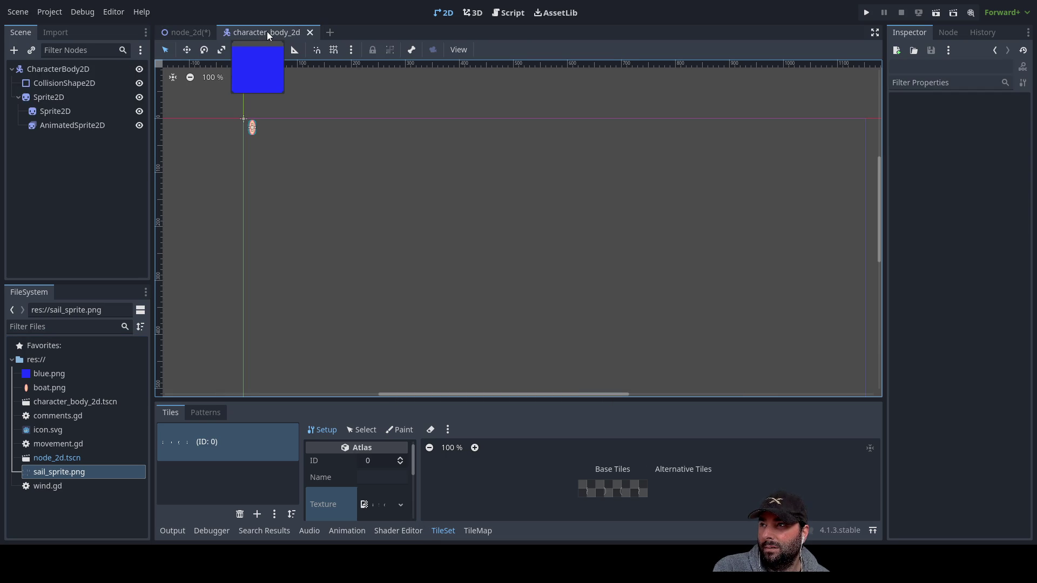
click(49, 98)
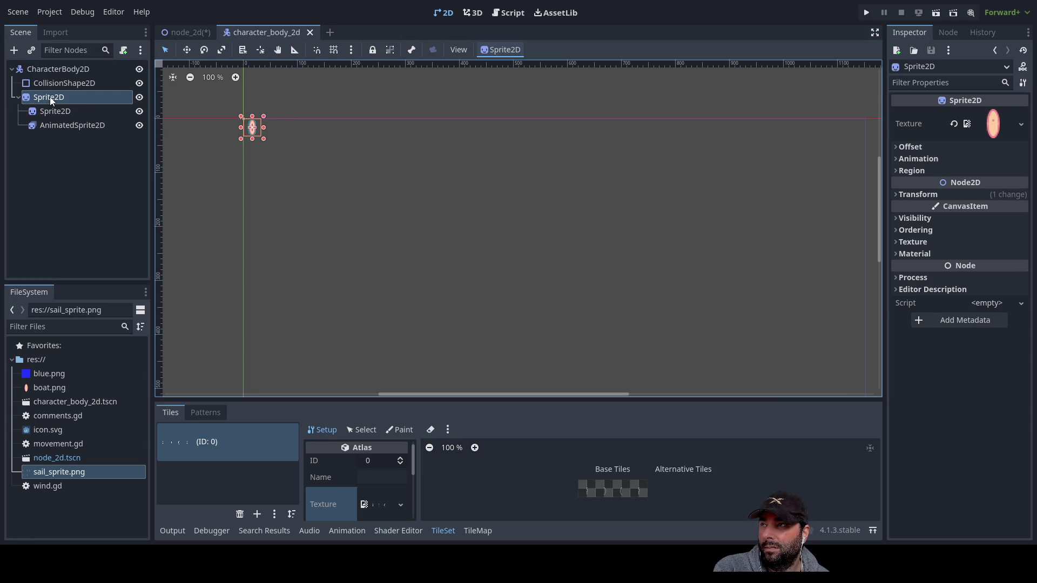
Check sail_sprite.png's import settings, revisit character_body_2d, then reselect node_2d's Sprite2D
click(182, 35)
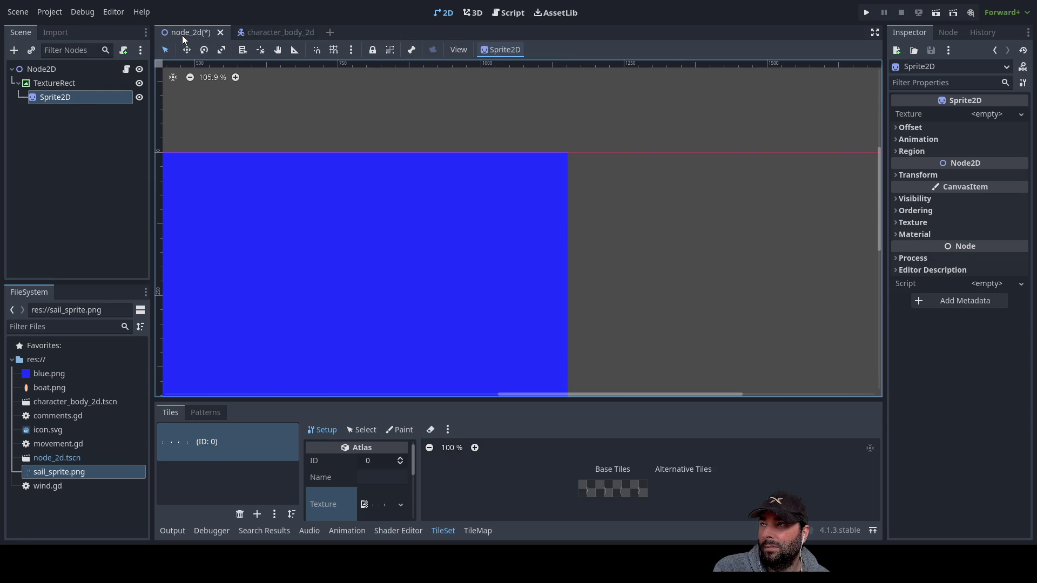
click(56, 33)
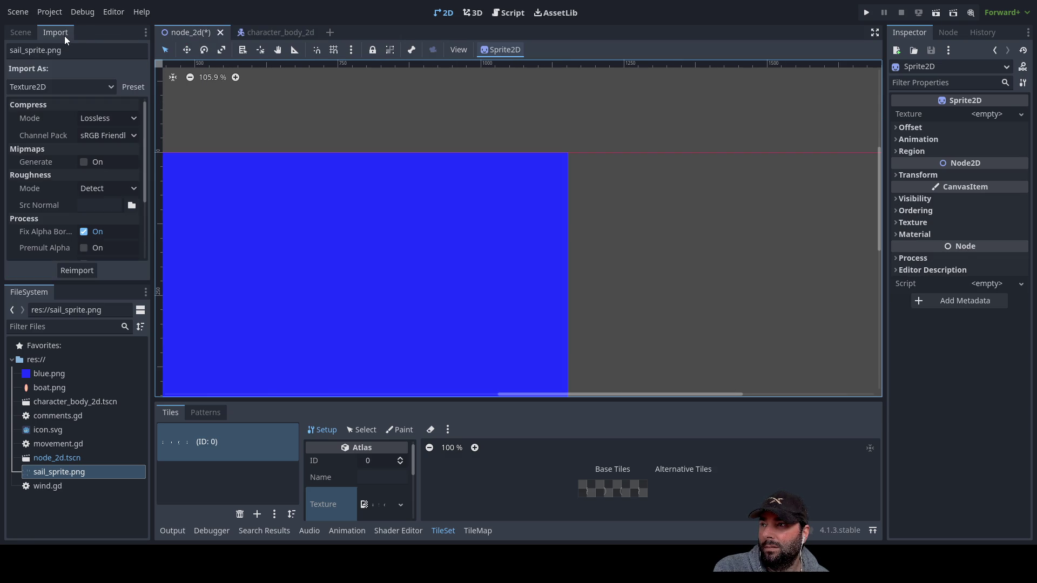
click(21, 34)
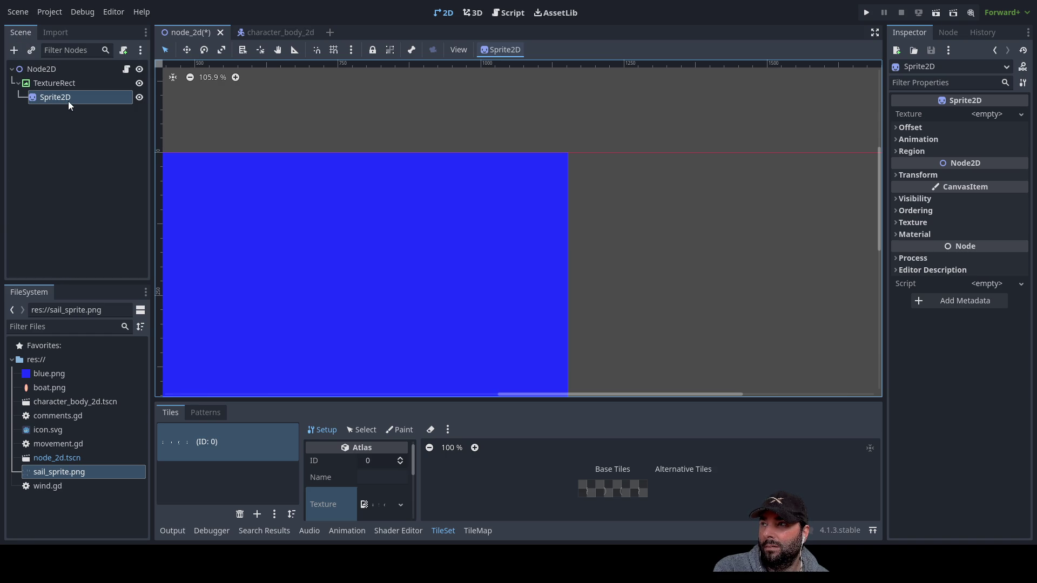
click(267, 33)
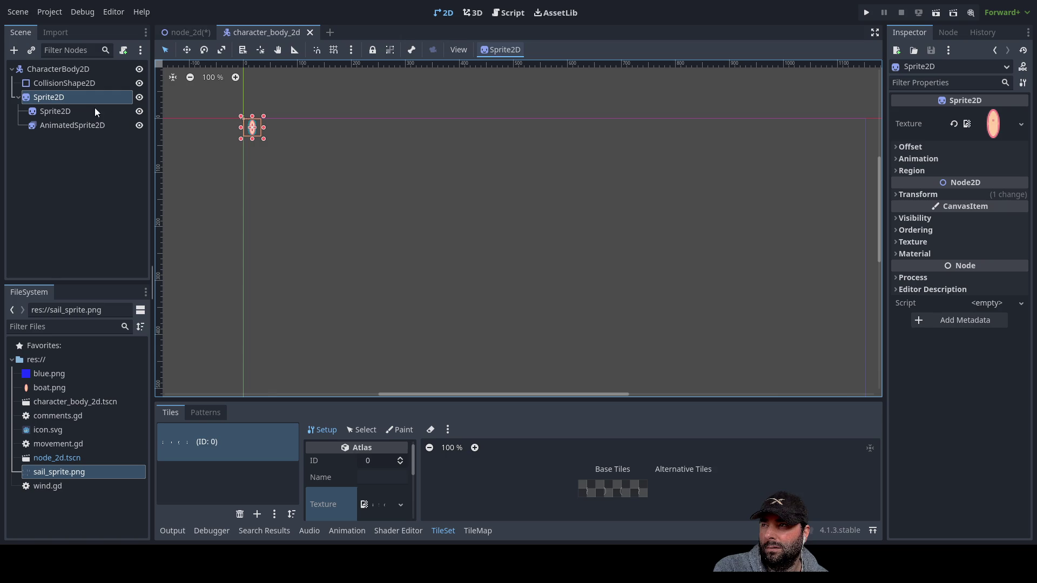
click(190, 31)
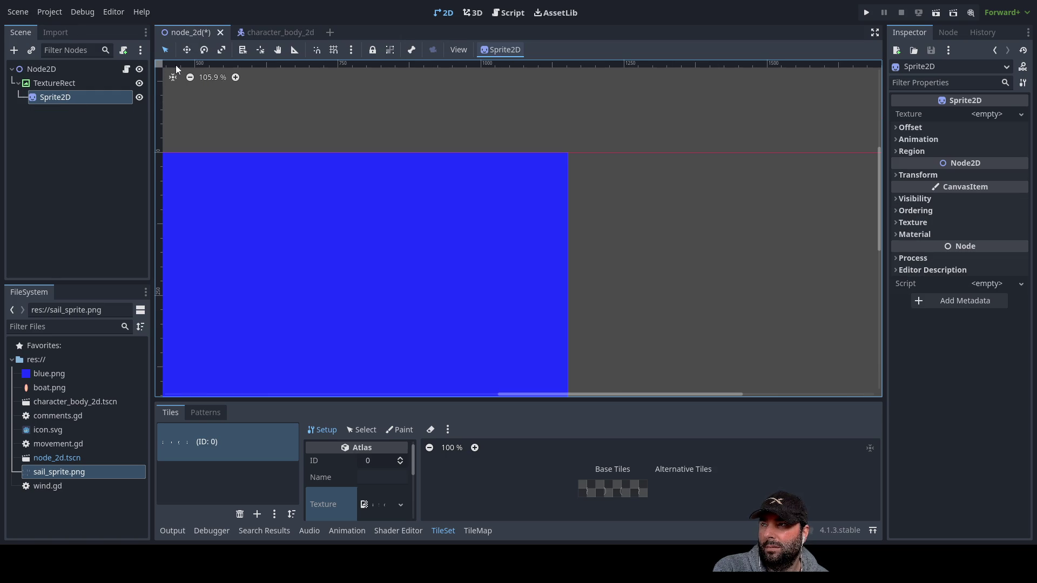
click(59, 100)
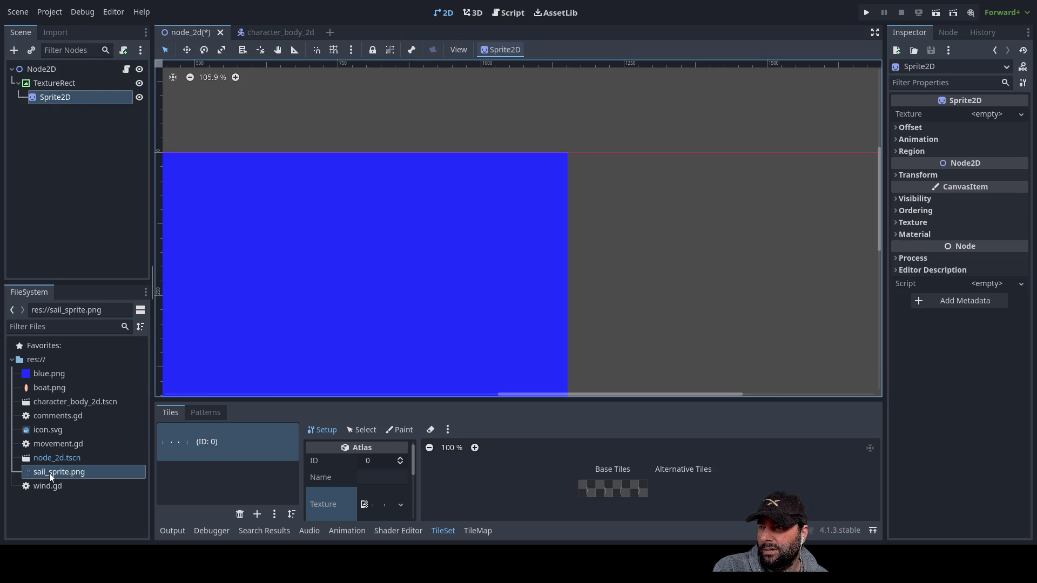
Drag sail_sprite.png onto the Sprite2D's Texture slot and check its 128×64 preview
mouse_move(50, 471)
mouse_down()
mouse_move(146, 461)
mouse_move(438, 494)
mouse_move(927, 241)
mouse_move(999, 113)
mouse_move(985, 114)
mouse_up()
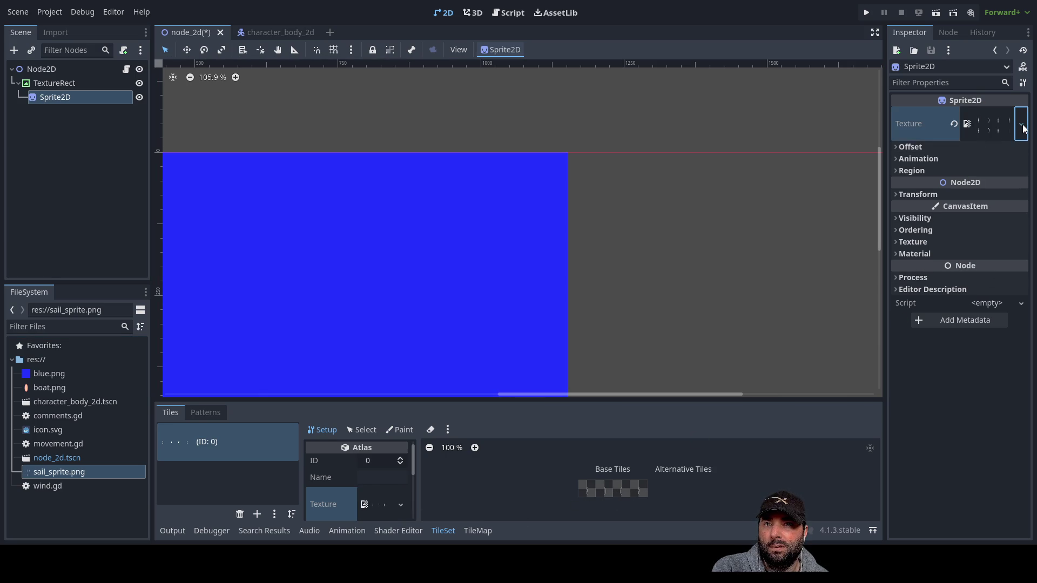
click(980, 125)
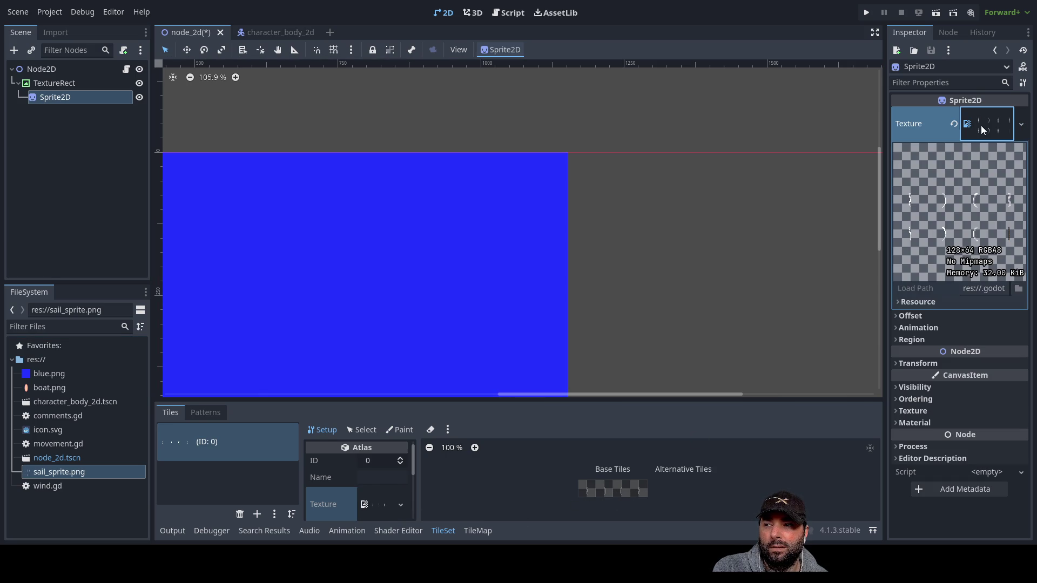
click(982, 125)
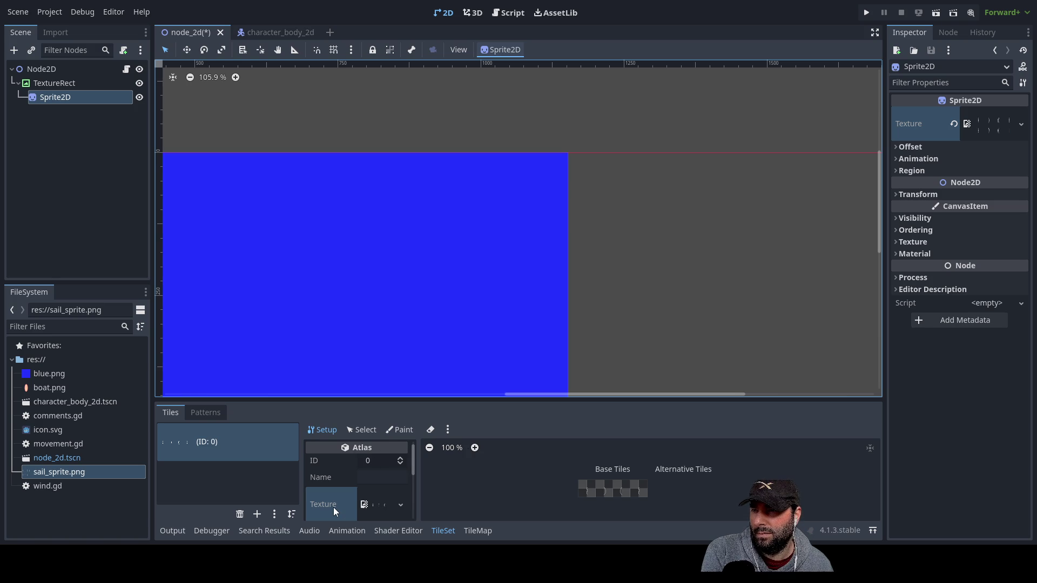
click(362, 430)
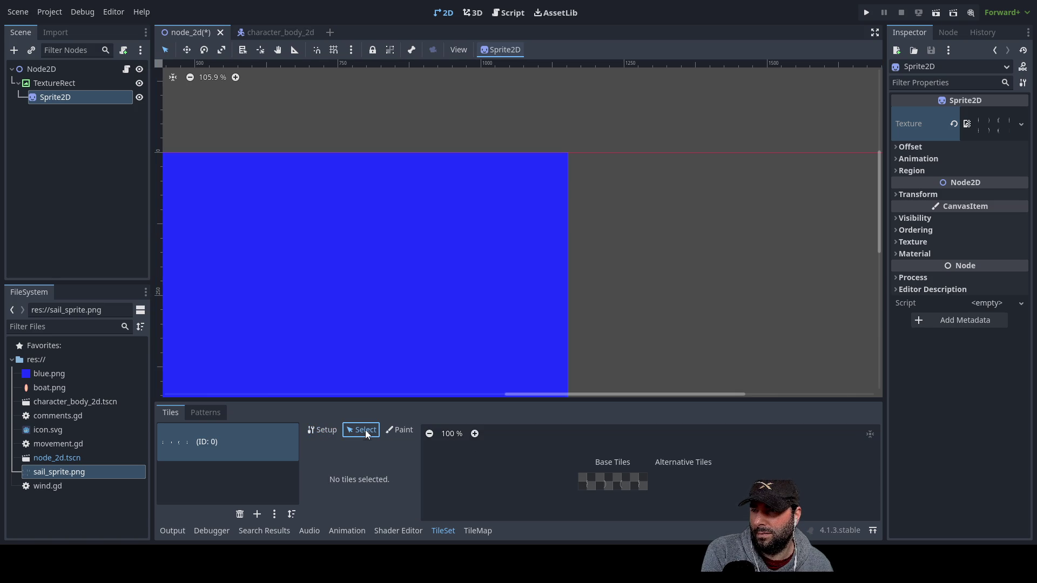
Enlarge the TileSet editor and set atlas margins to 64 × 32 with 0 separation
click(330, 431)
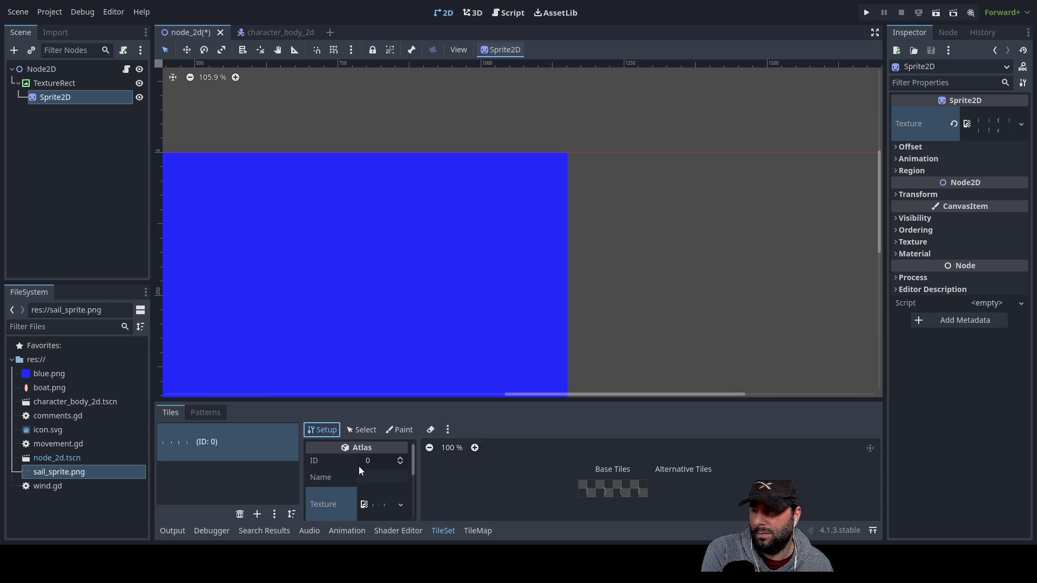
scroll(361, 473, down, 1)
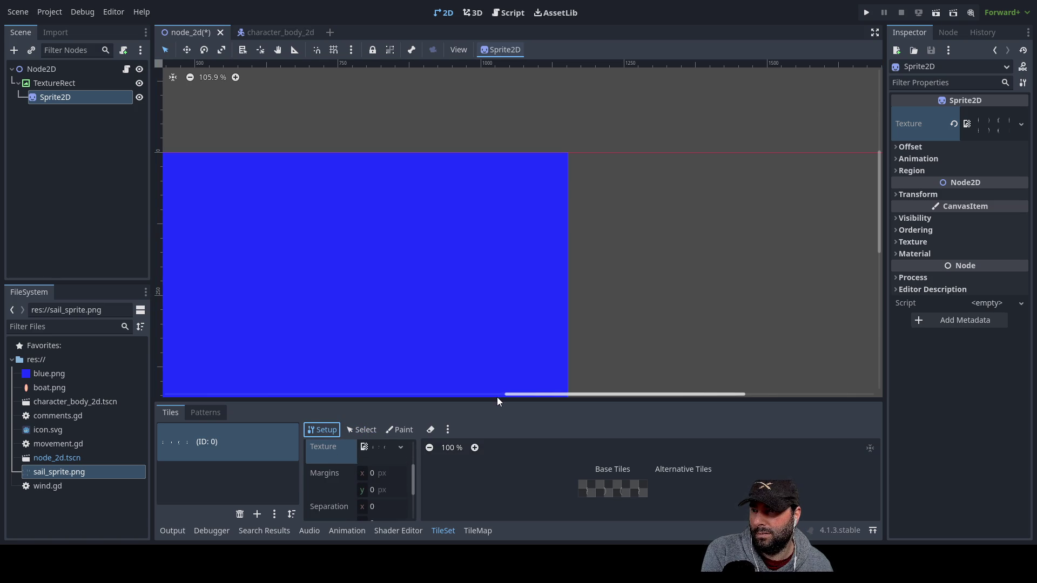
drag(495, 399, 486, 181)
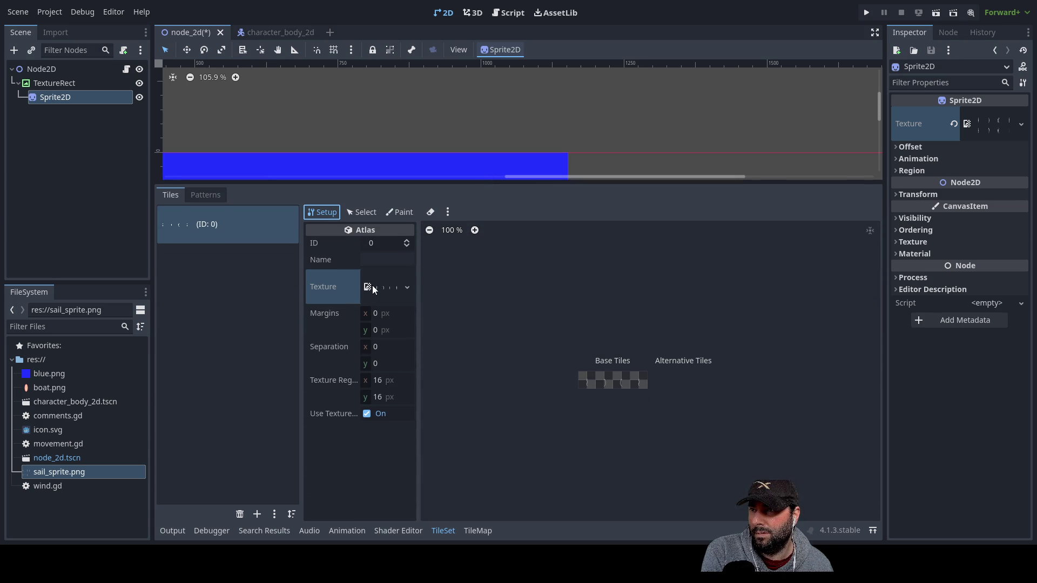
click(407, 289)
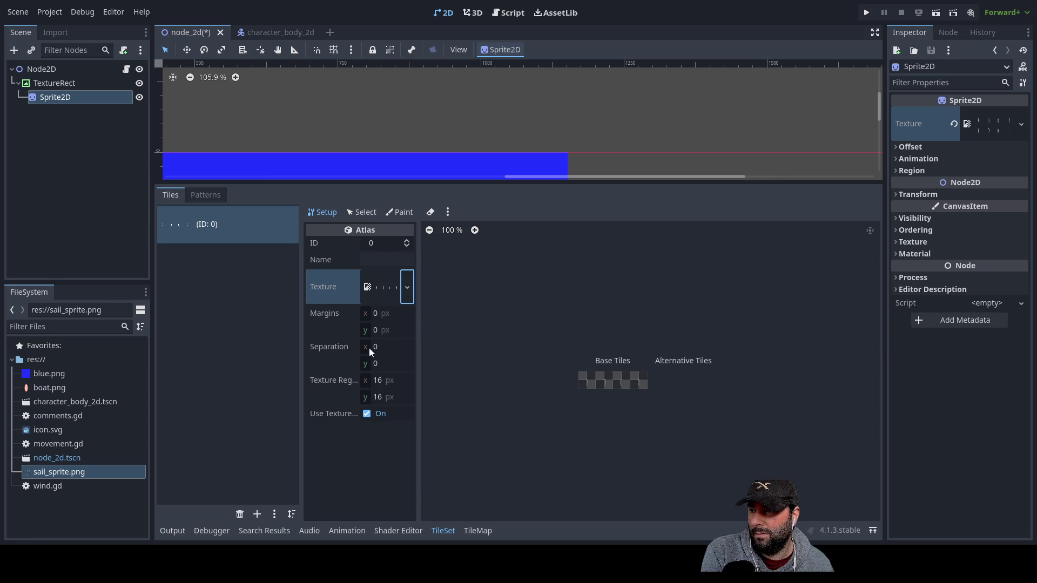
click(372, 315)
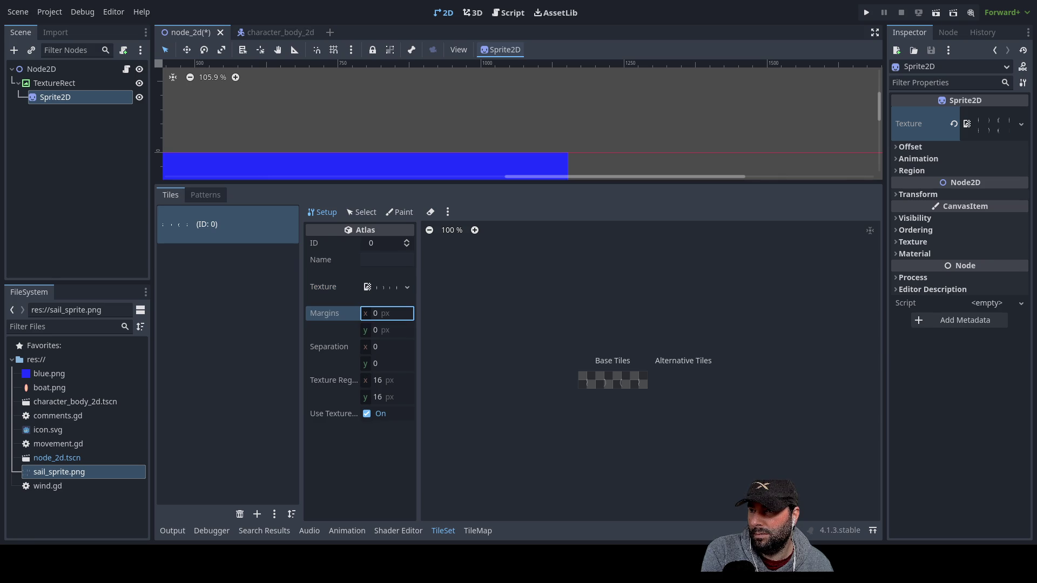
click(367, 313)
text(64)
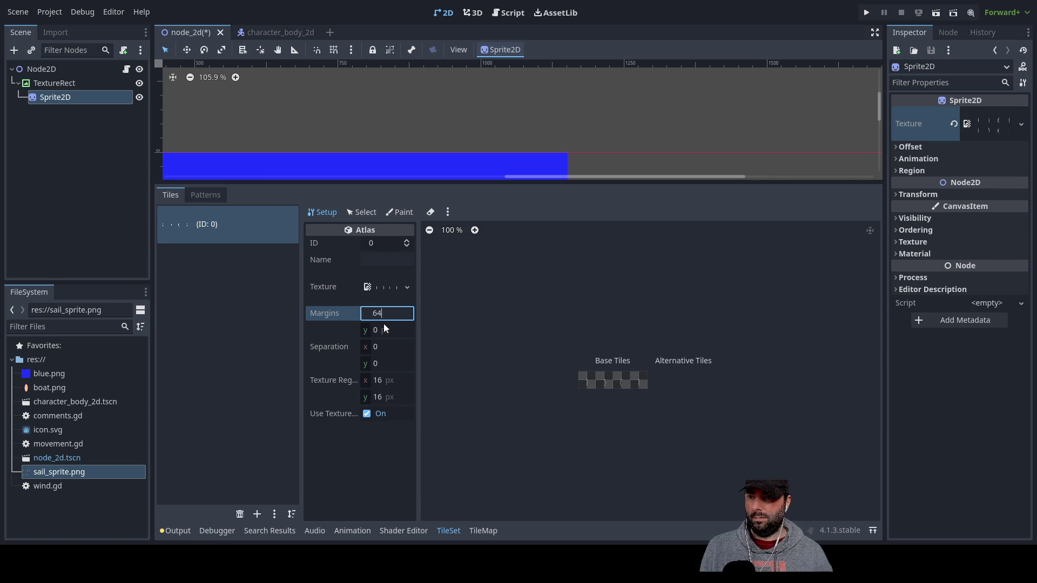
click(372, 332)
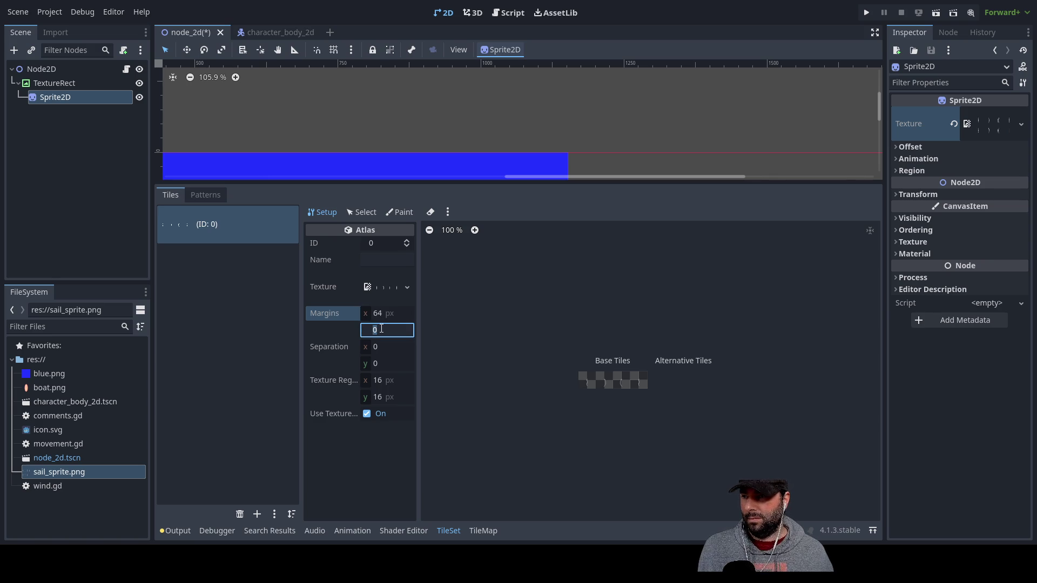
text(32)
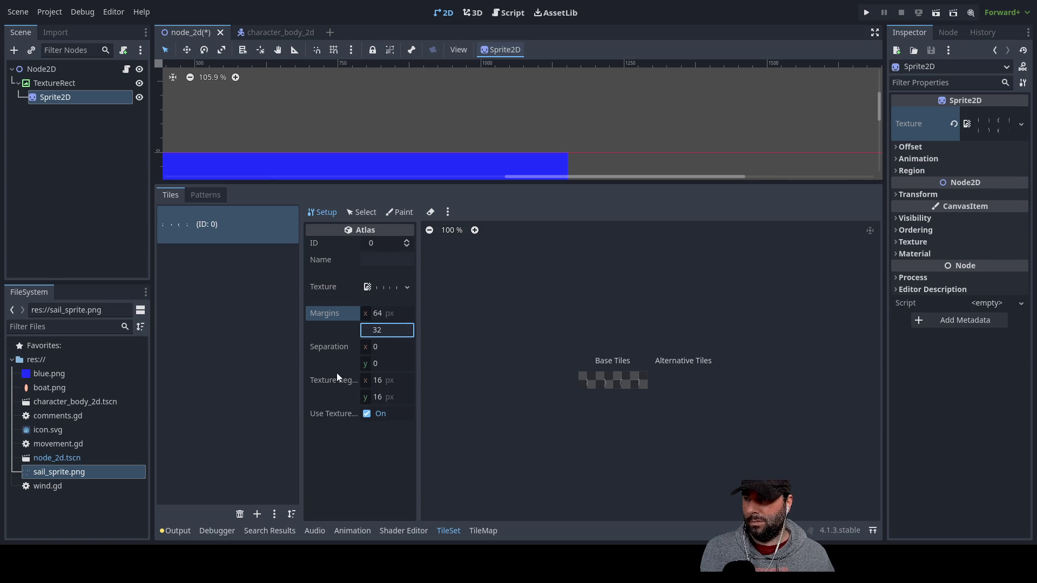
click(377, 346)
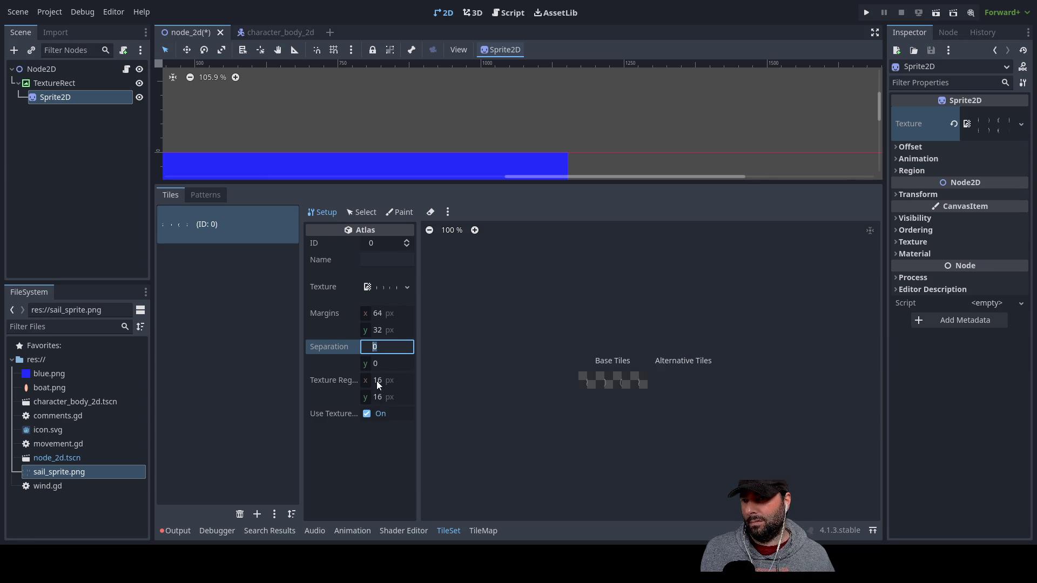
key(Return)
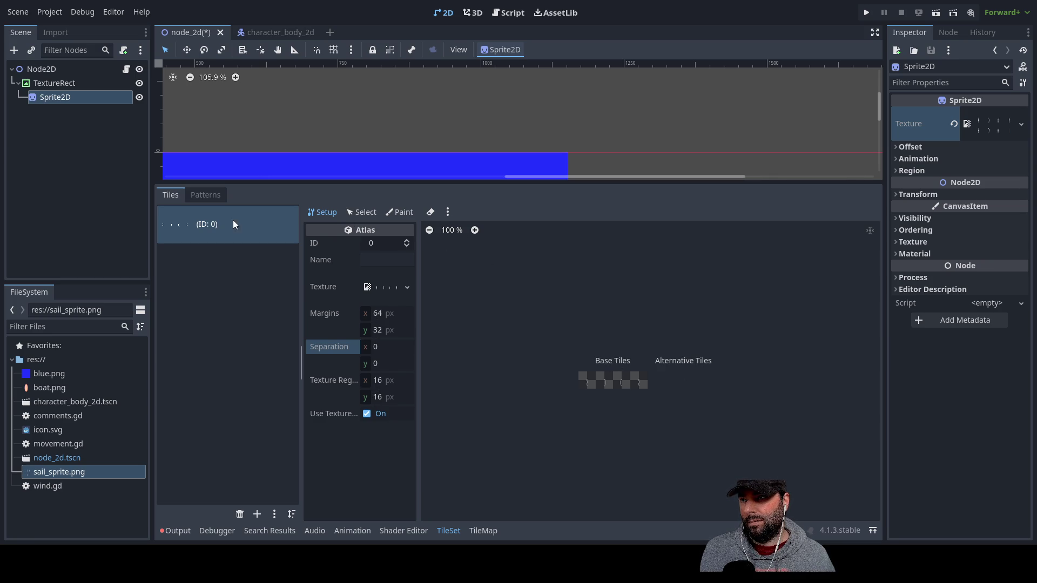
Glance at the tile patterns, then delete the Sprite2D and select TextureRect
click(201, 193)
click(178, 196)
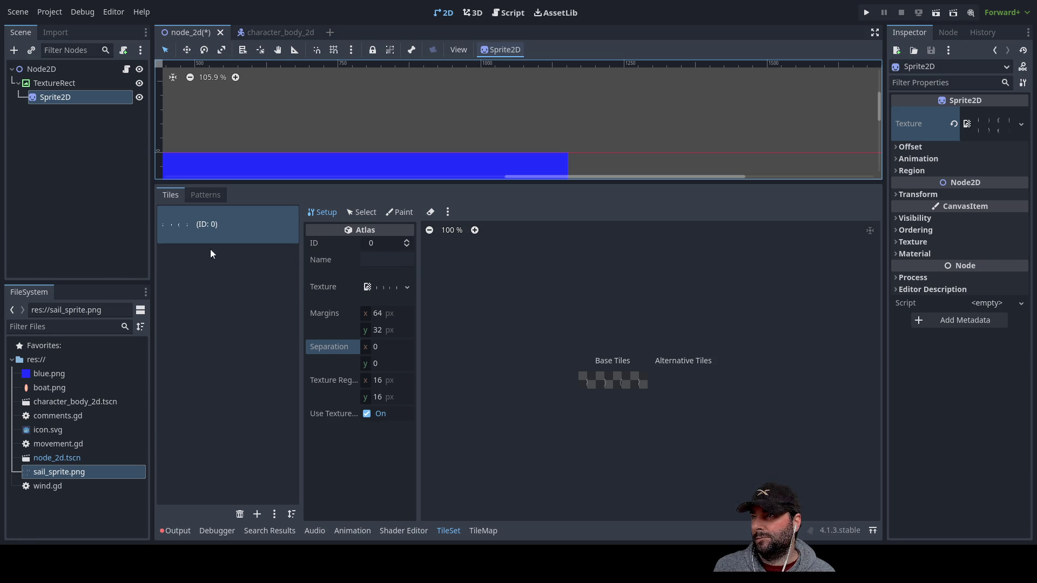
key(ctrl+z)
click(57, 84)
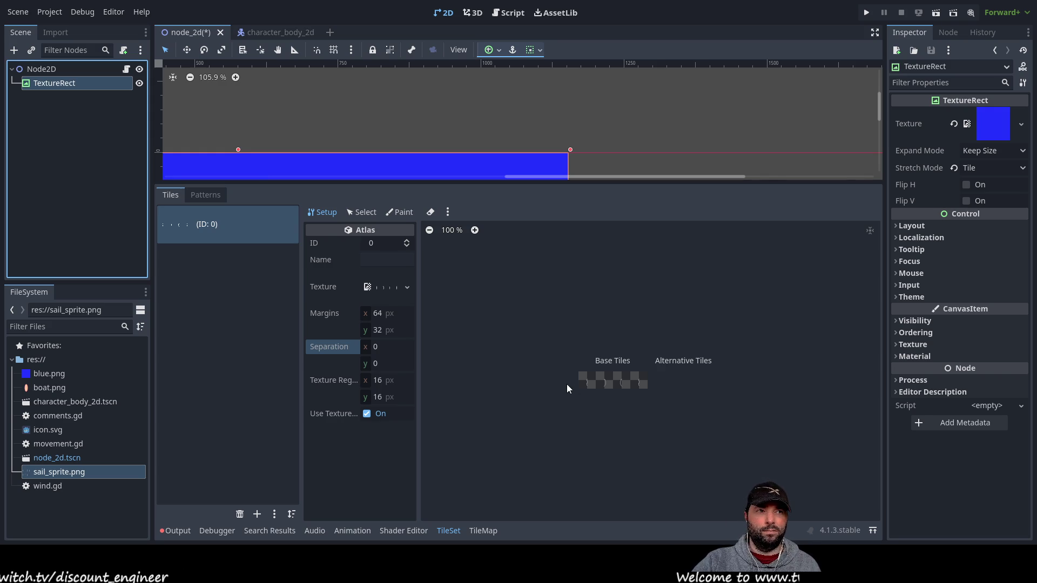
Add a child TextureRect under TextureRect and assign it the wind_ind.png texture
scroll(524, 262, down, 2)
scroll(519, 143, down, 3)
scroll(551, 172, up, 1)
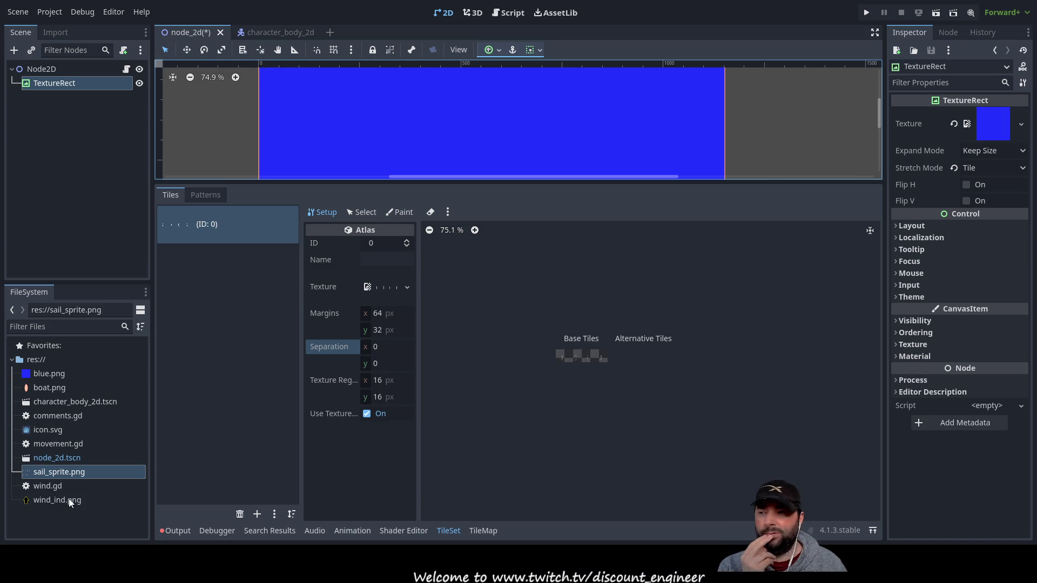
scroll(562, 146, down, 3)
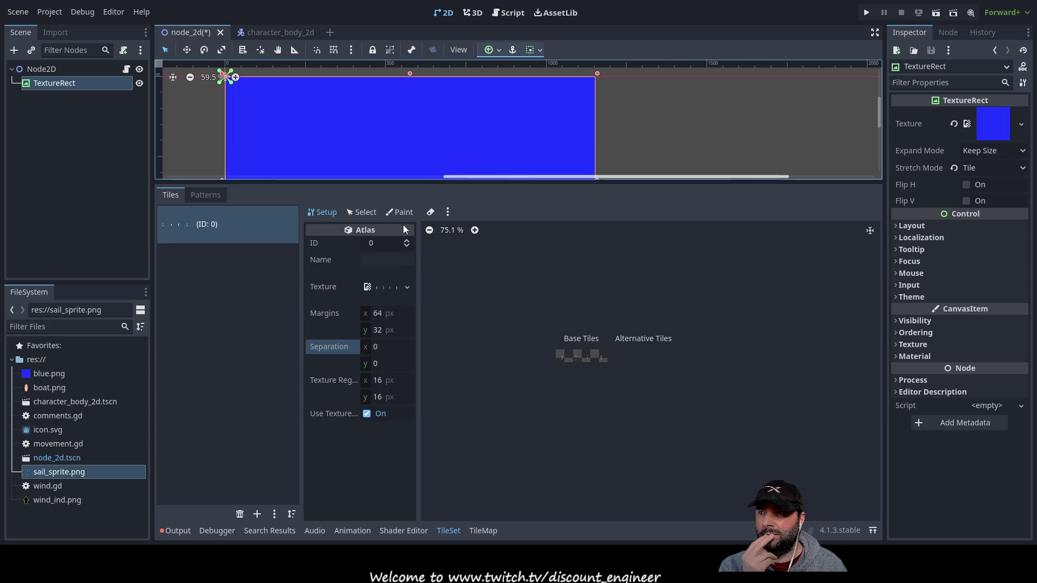
click(48, 500)
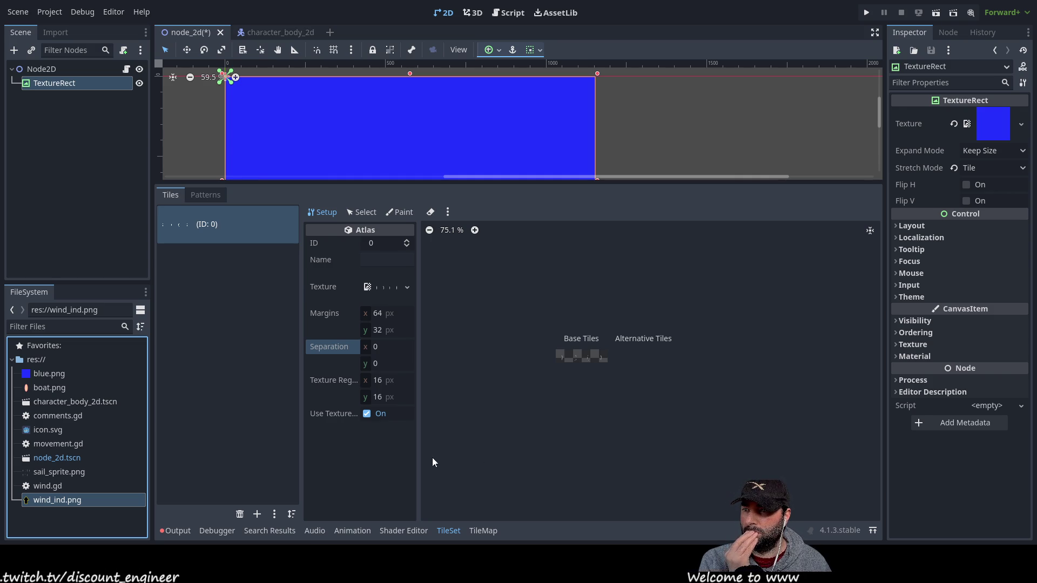
key(ctrl+v)
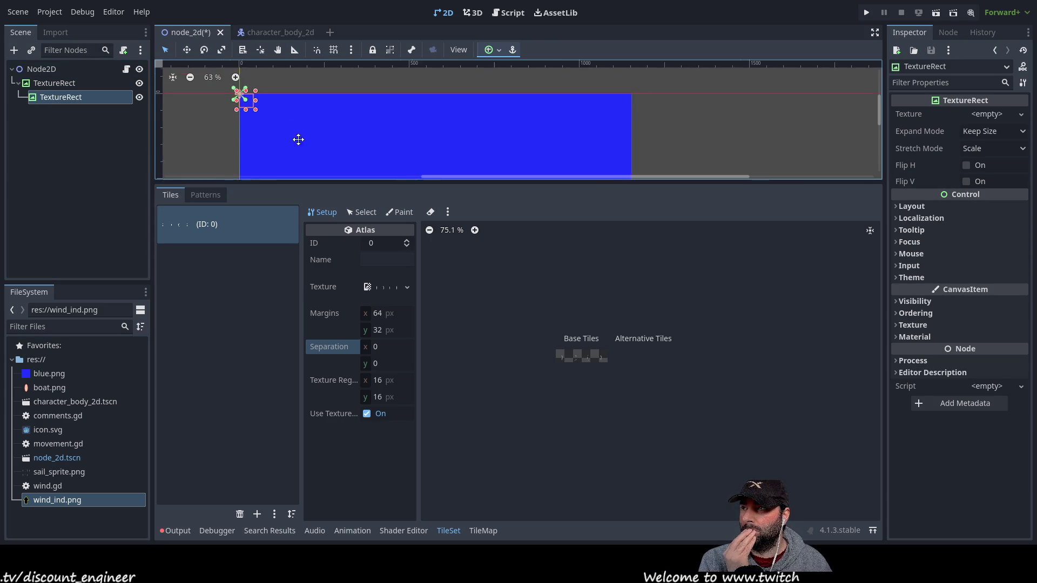
mouse_move(272, 125)
mouse_down()
mouse_move(549, 160)
mouse_move(588, 144)
mouse_up()
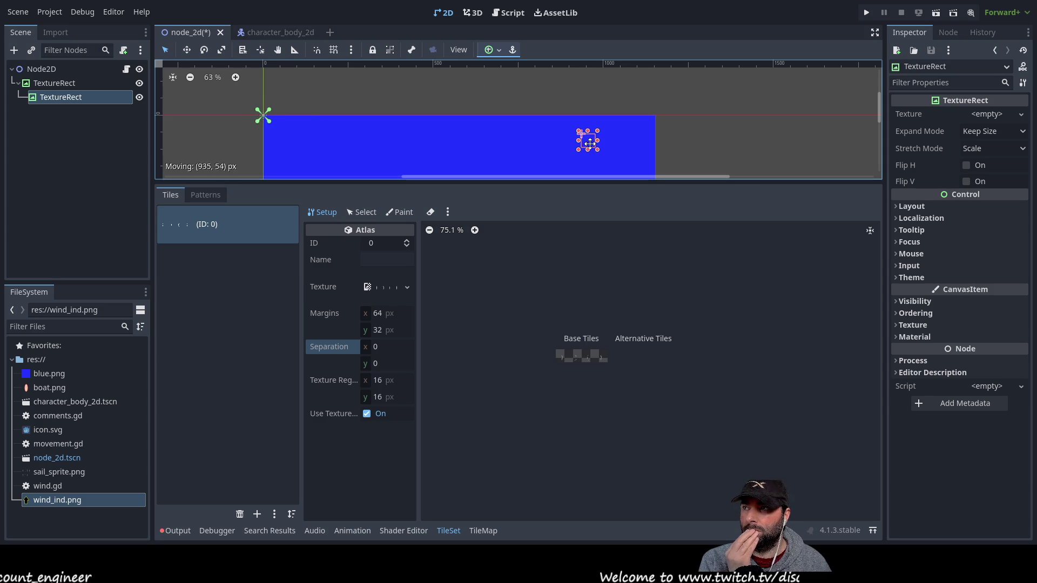
mouse_move(77, 500)
mouse_down()
mouse_move(736, 304)
mouse_move(997, 116)
mouse_up()
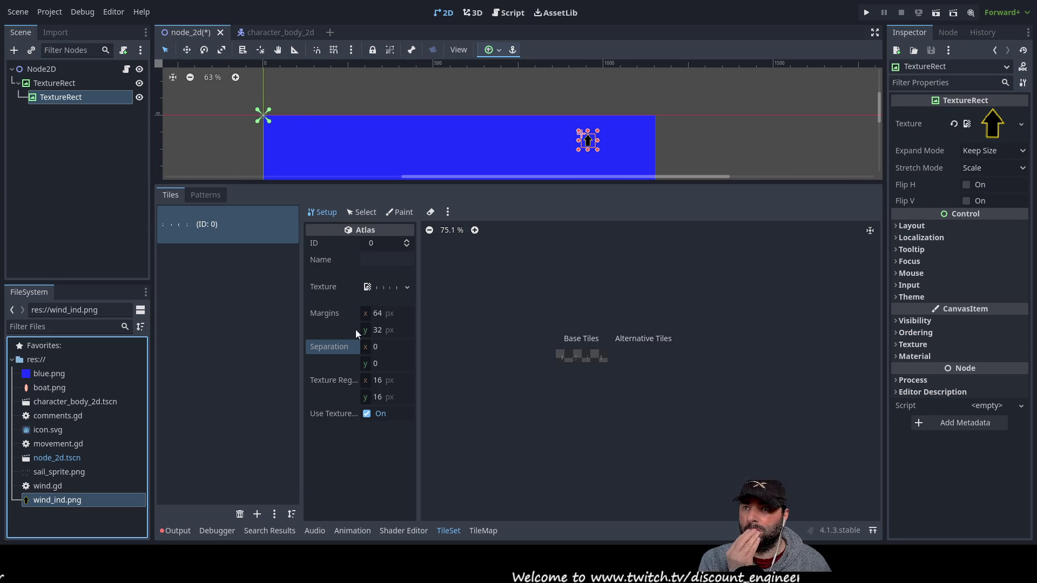
Move the arrow further right over the blue rectangle and enlarge it
scroll(502, 156, up, 6)
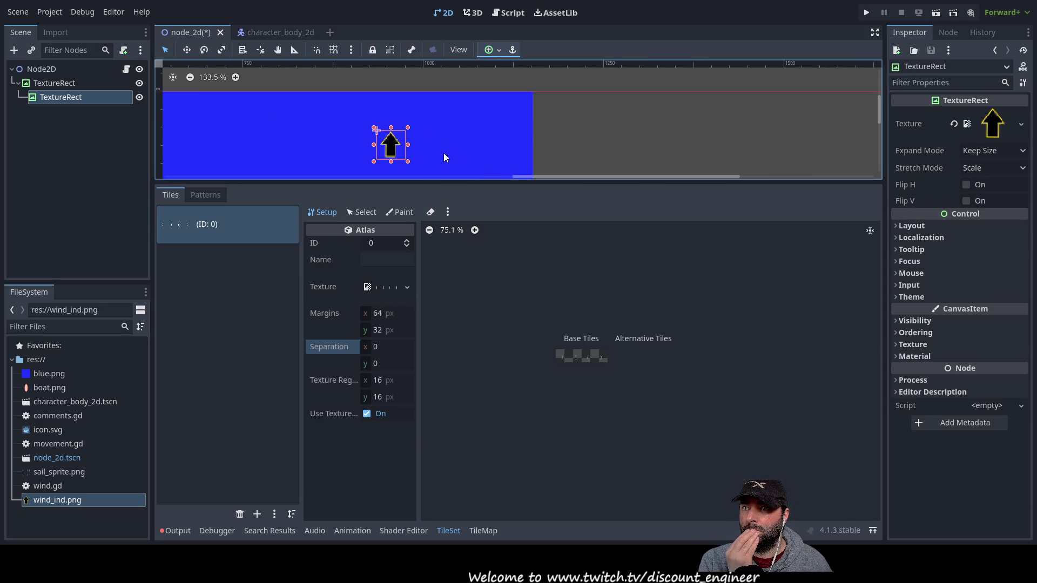
scroll(437, 152, up, 3)
drag(370, 127, 543, 111)
scroll(549, 148, down, 2)
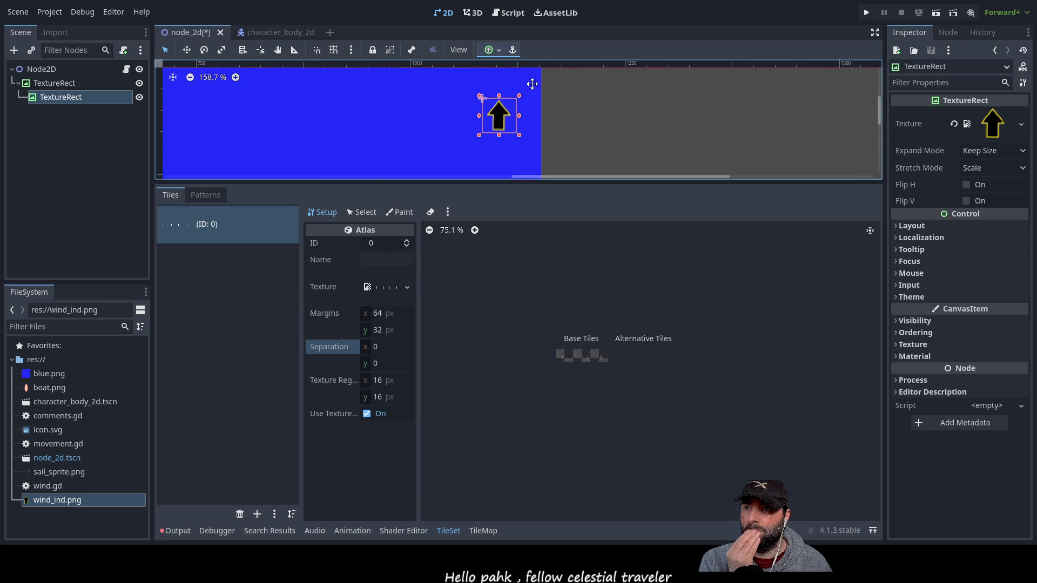
mouse_move(479, 135)
mouse_down()
mouse_move(431, 135)
mouse_move(449, 153)
mouse_move(489, 141)
mouse_move(491, 118)
mouse_move(518, 122)
mouse_up()
scroll(546, 149, up, 1)
scroll(486, 135, down, 1)
scroll(581, 129, up, 3)
scroll(575, 161, up, 7)
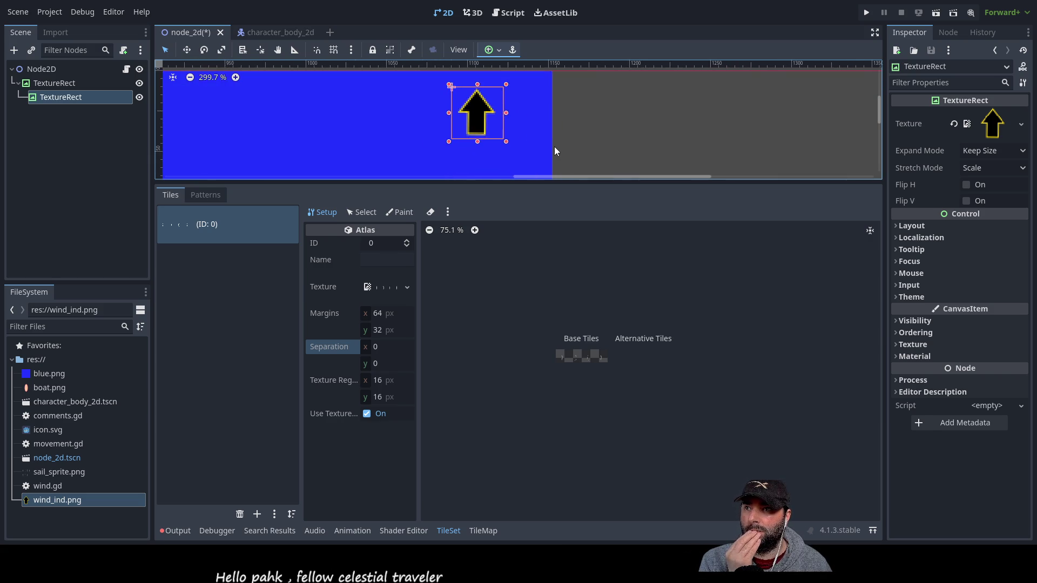
Check the arrow's stretch mode, reselect it and go to its Script property
click(988, 171)
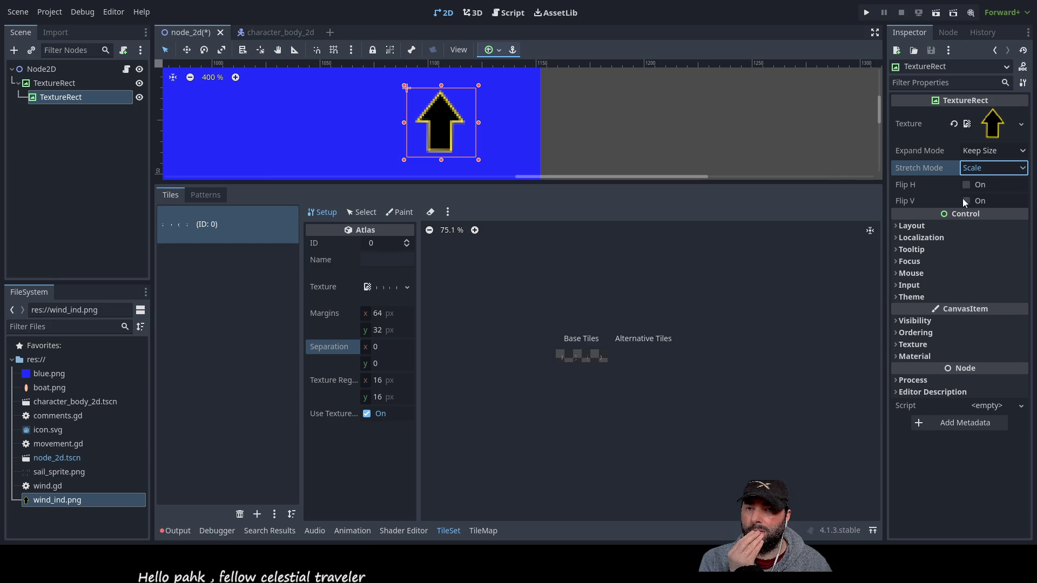
drag(562, 115, 662, 118)
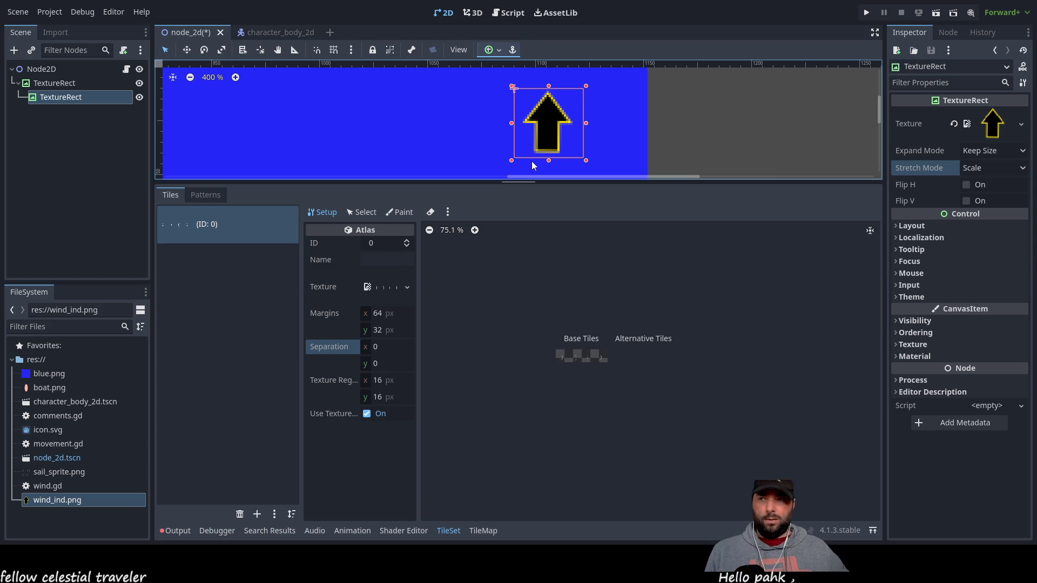
click(60, 82)
click(61, 95)
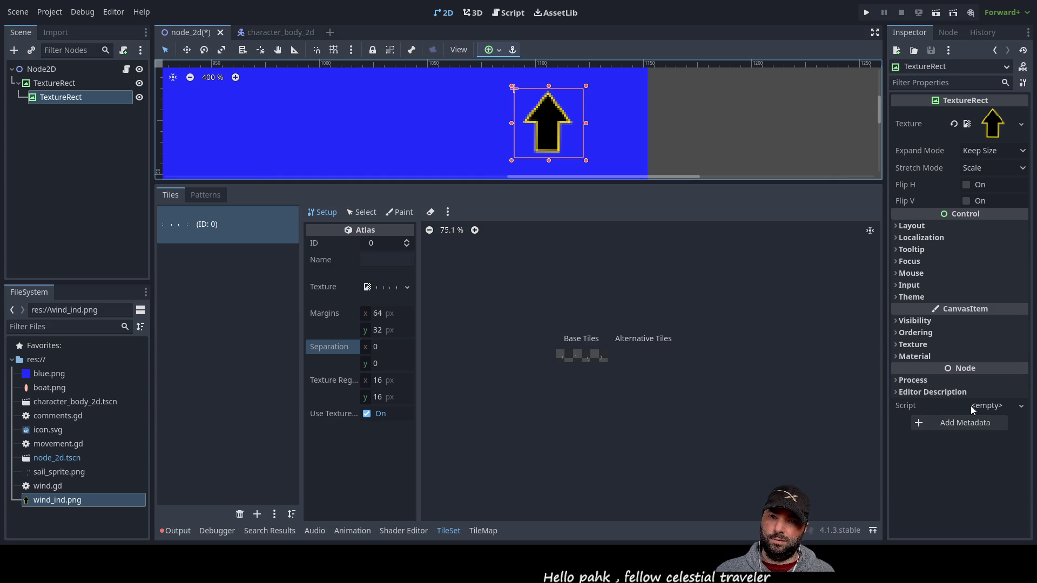
click(1020, 409)
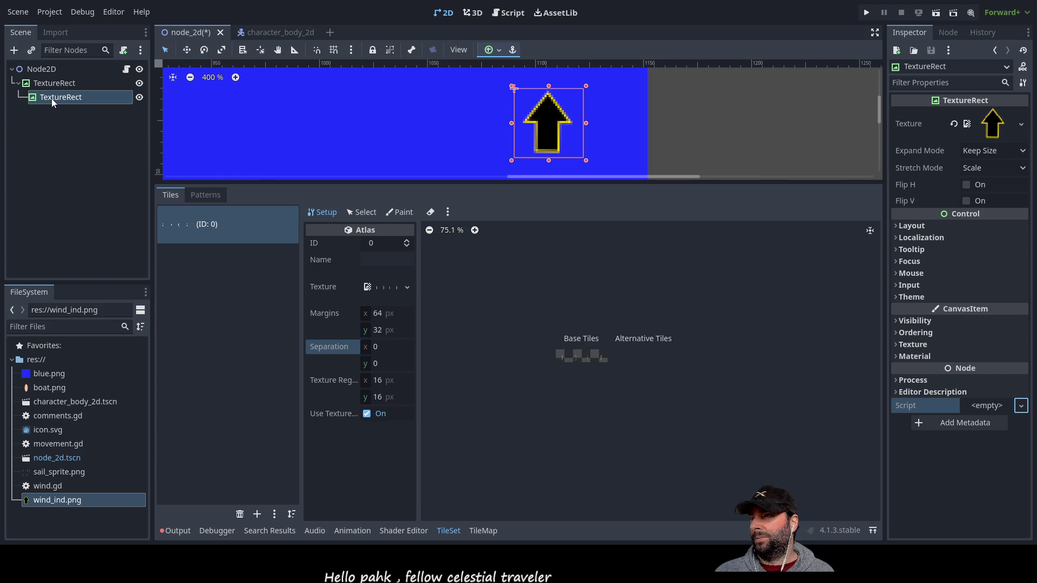
Rename the arrow node to 'Wind Arrow' and enlarge the Wind Arrow.gd script editor
click(76, 95)
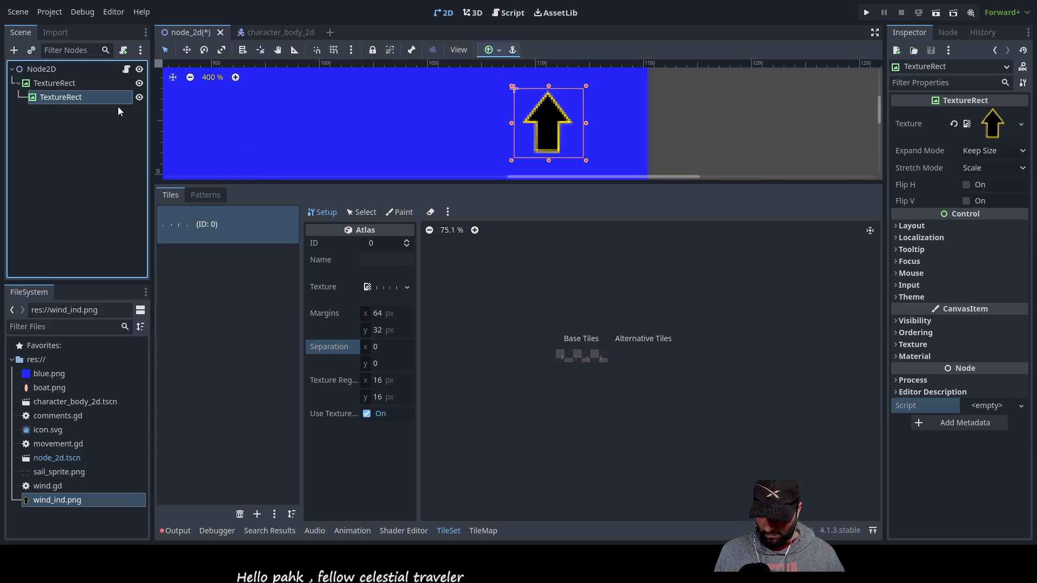
key(F2)
text(Wind Arrow)
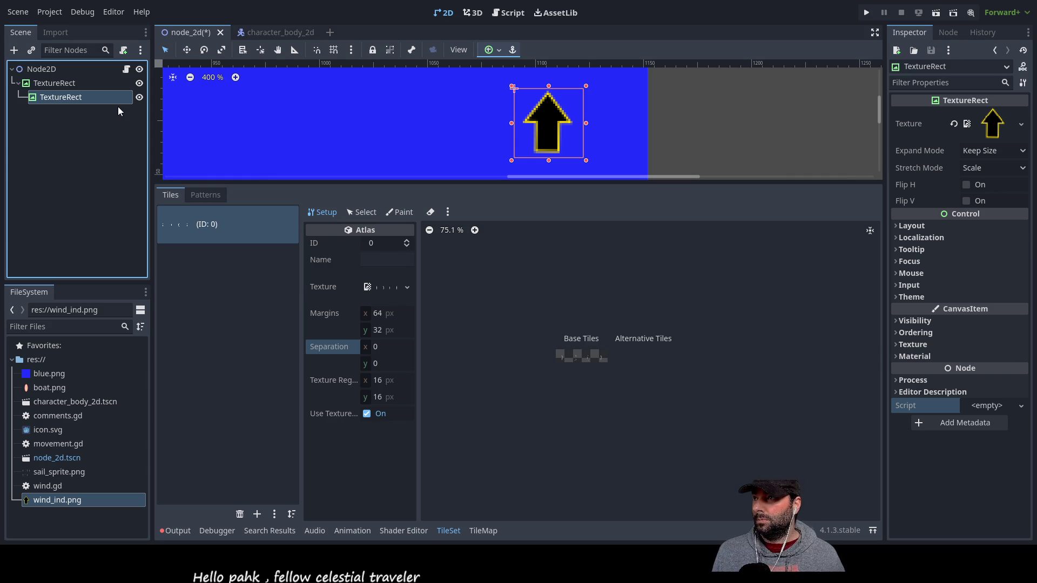
key(Return)
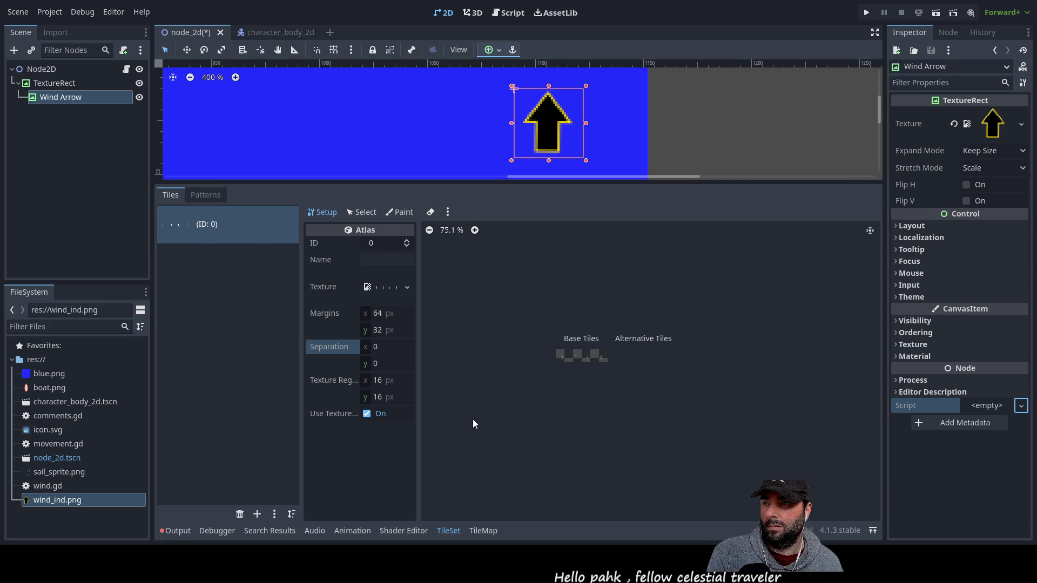
scroll(412, 131, down, 2)
scroll(413, 130, up, 2)
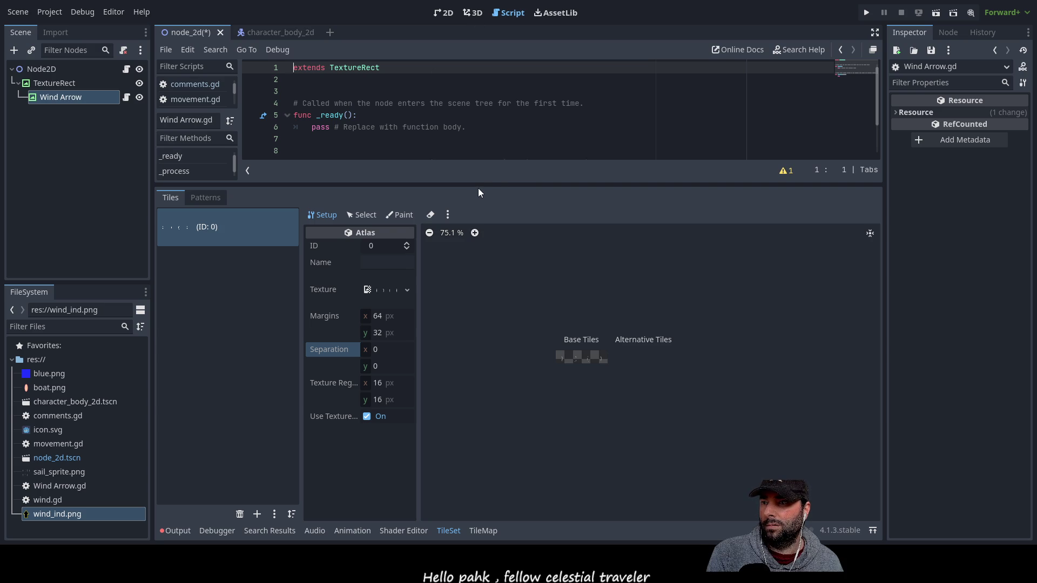
drag(477, 188, 501, 456)
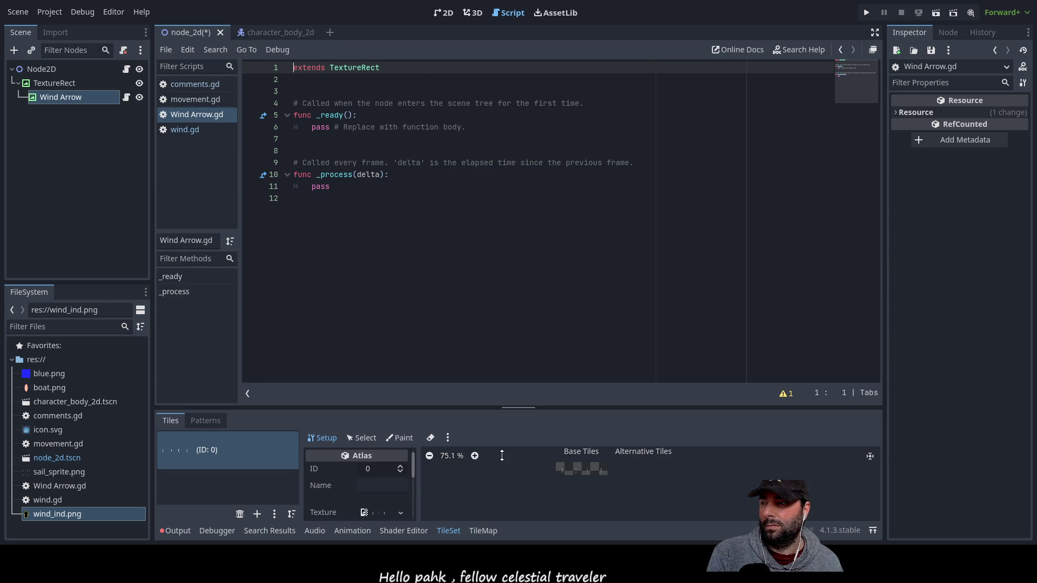
Leave line 8 of the script, return to the 2D view and select the parent TextureRect
click(335, 150)
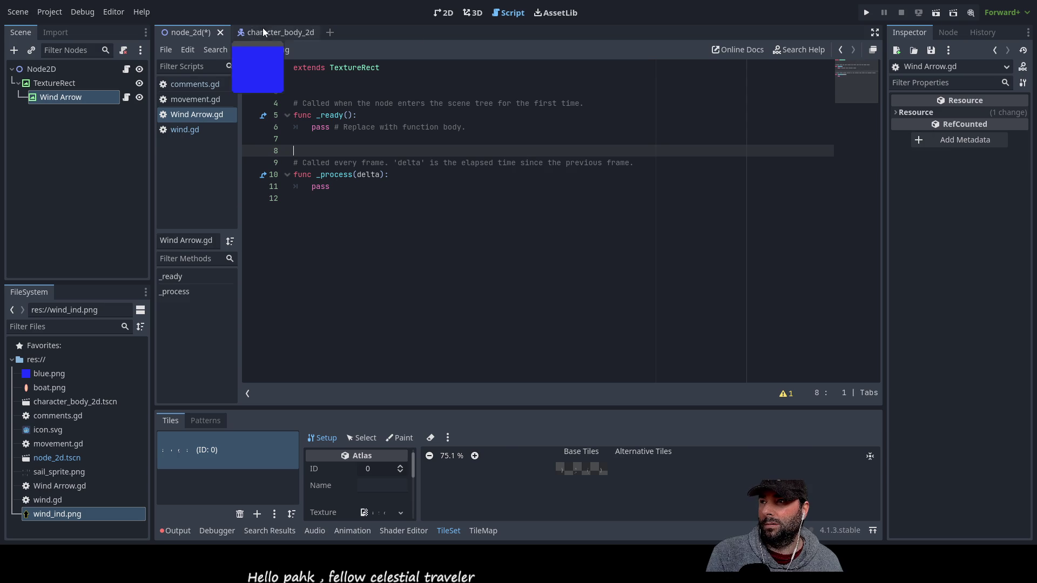
click(444, 13)
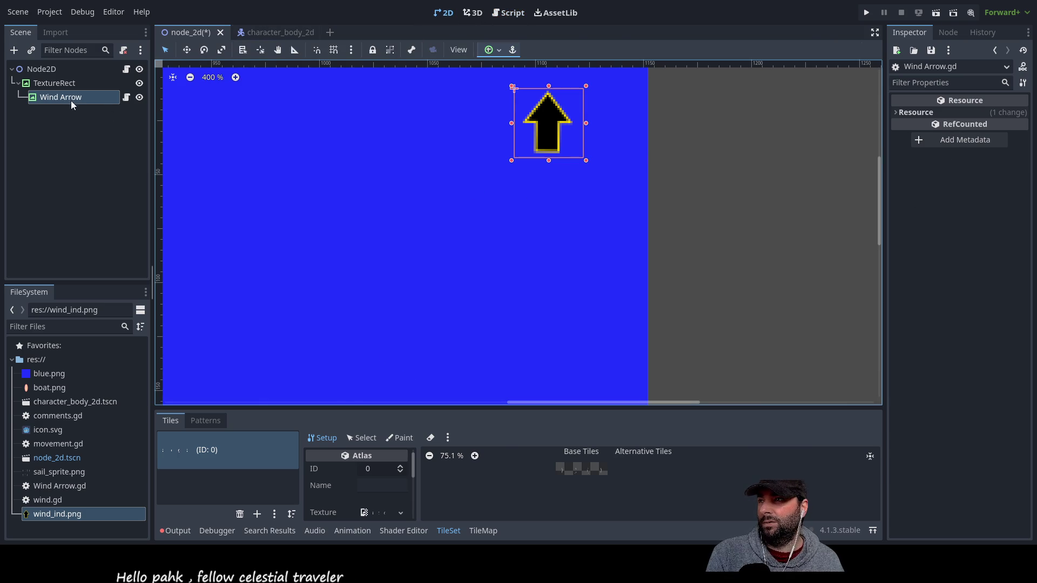
click(947, 34)
click(925, 35)
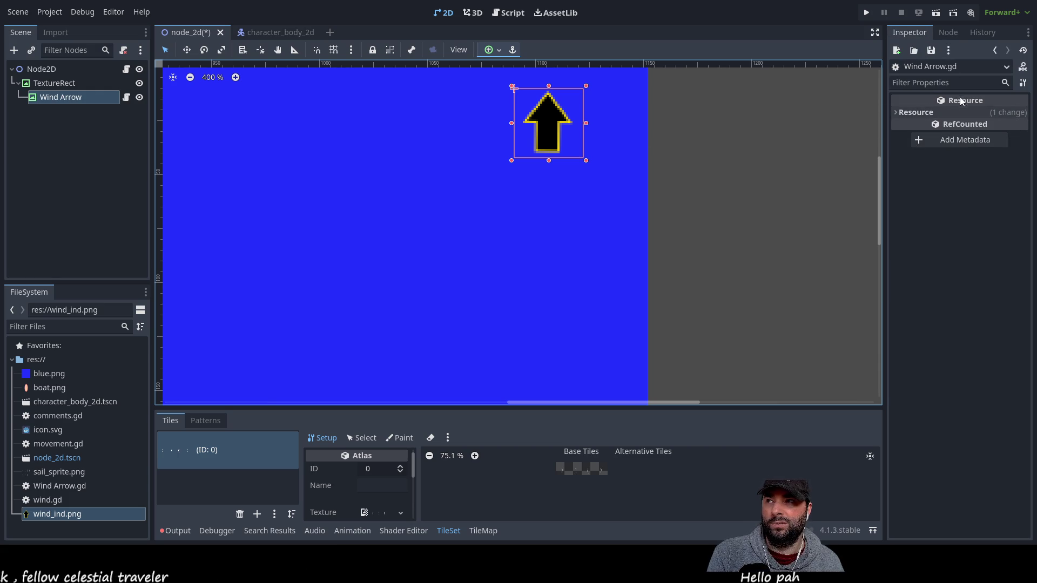
click(65, 86)
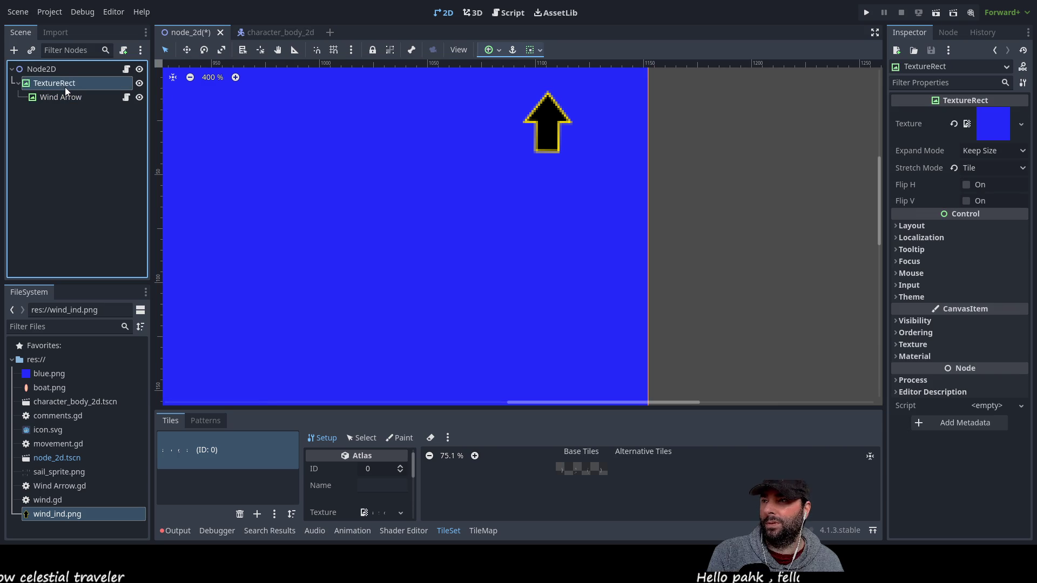
Reselect Wind Arrow, expand its Layout and Transform sections and try rotating it
click(65, 93)
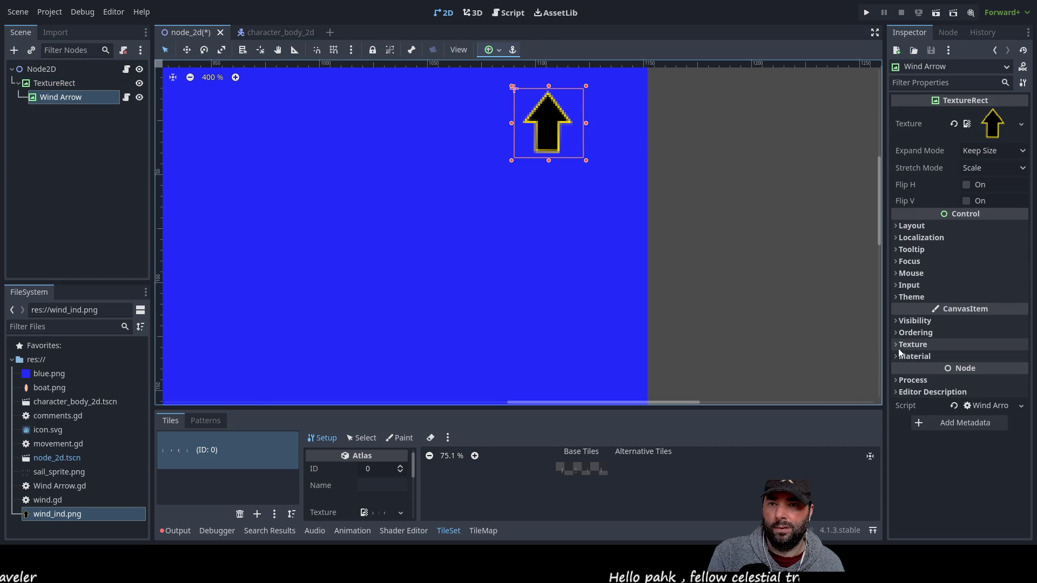
click(896, 225)
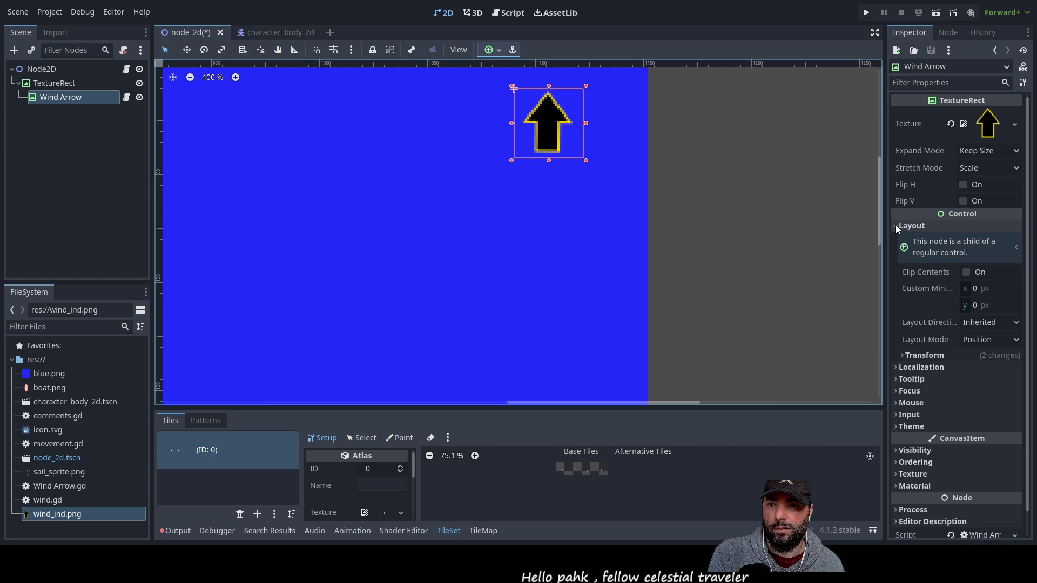
click(903, 354)
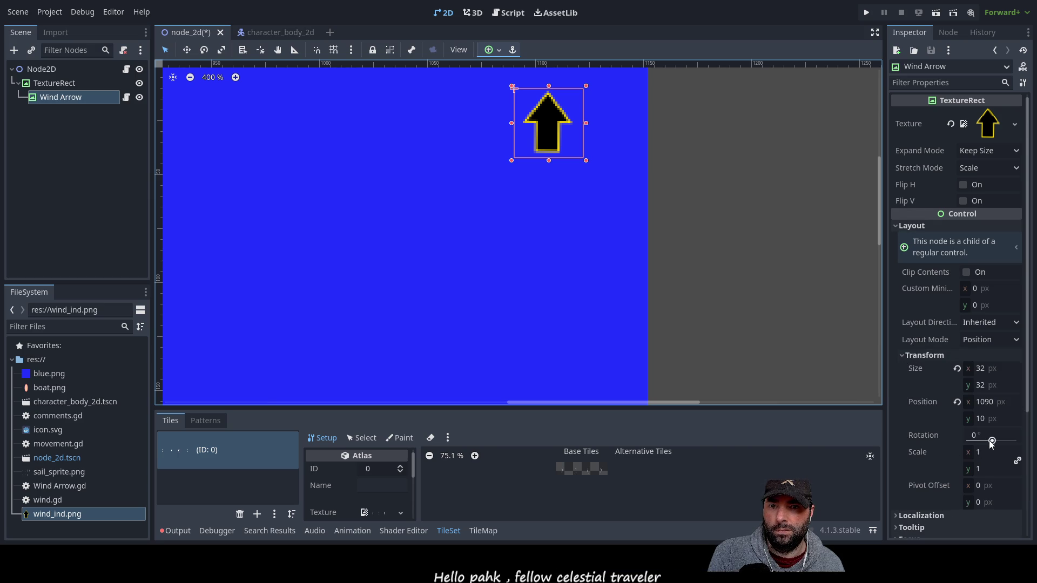
mouse_move(991, 440)
mouse_down()
mouse_move(967, 443)
mouse_move(992, 447)
mouse_up()
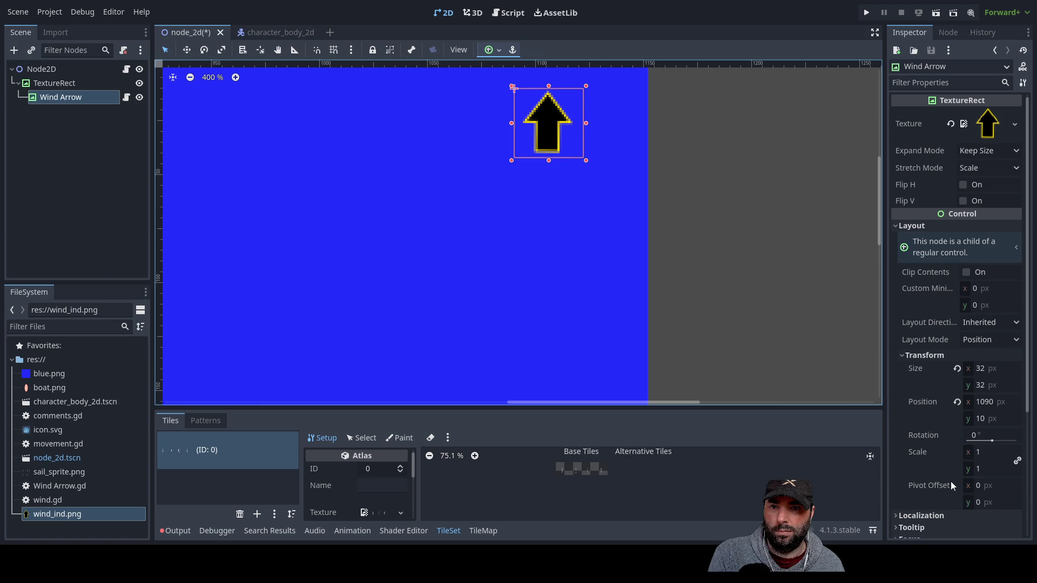
Set Pivot Offset to 16 × 16, reset rotation to 0 and test-rotate around the centre
click(971, 486)
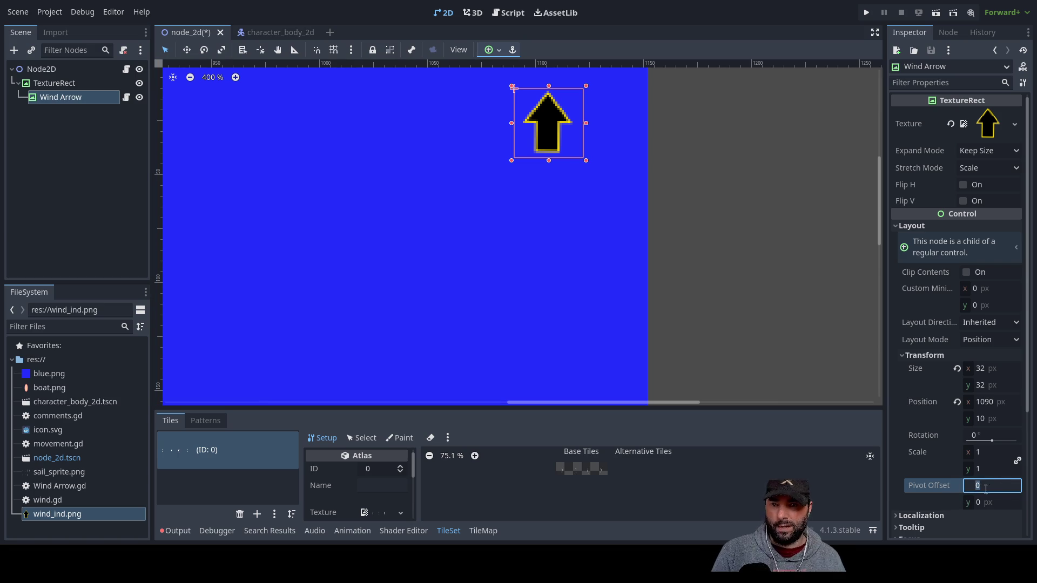
text(16)
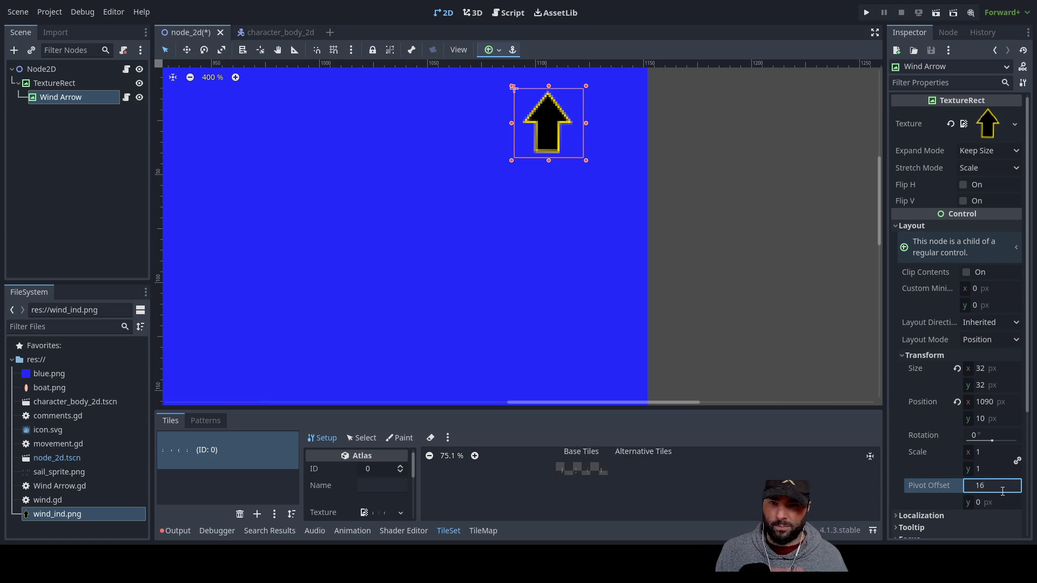
click(979, 502)
text(6)
drag(994, 441, 993, 443)
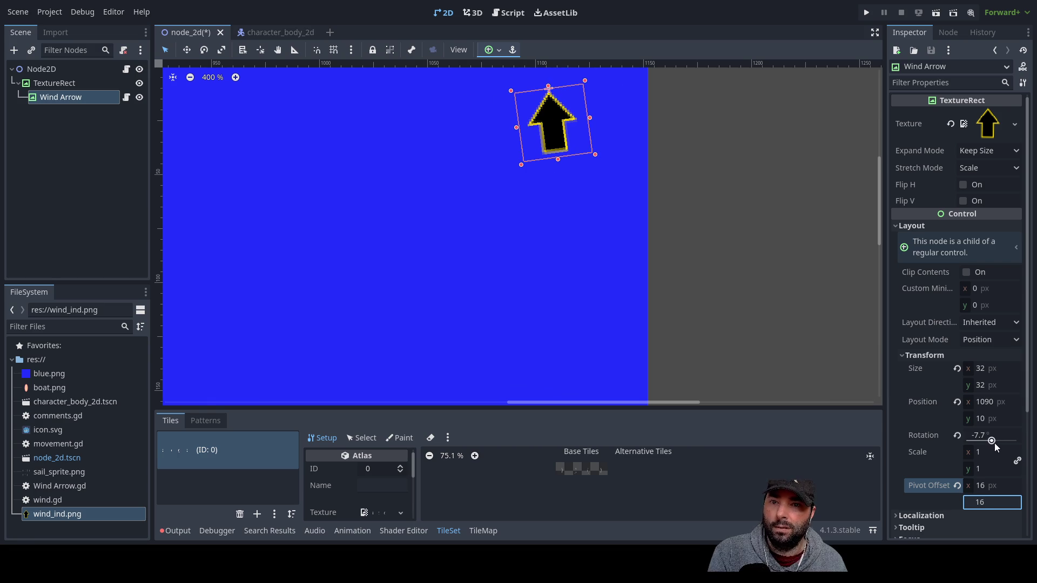
click(956, 435)
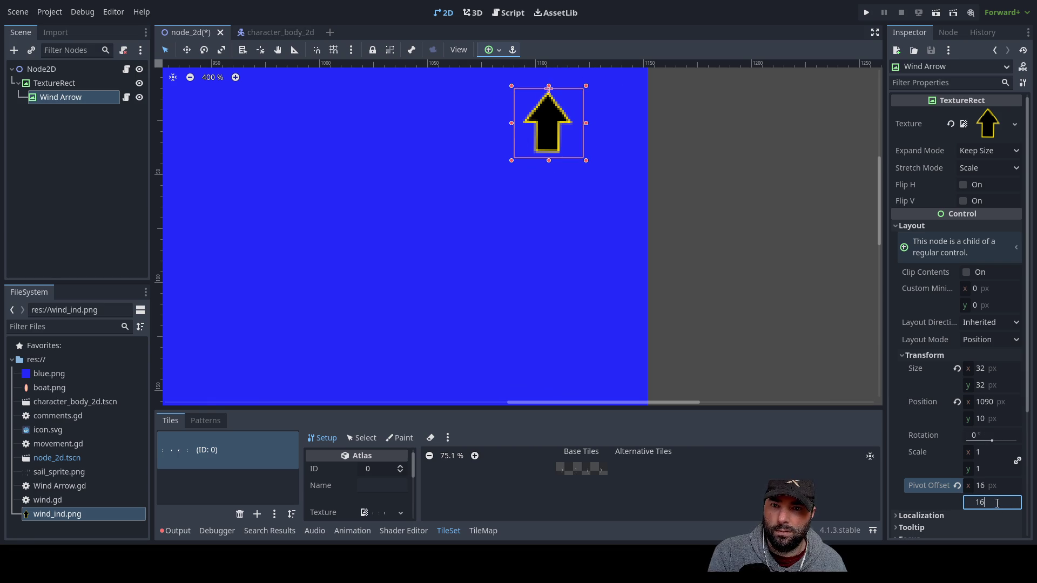
key(Return)
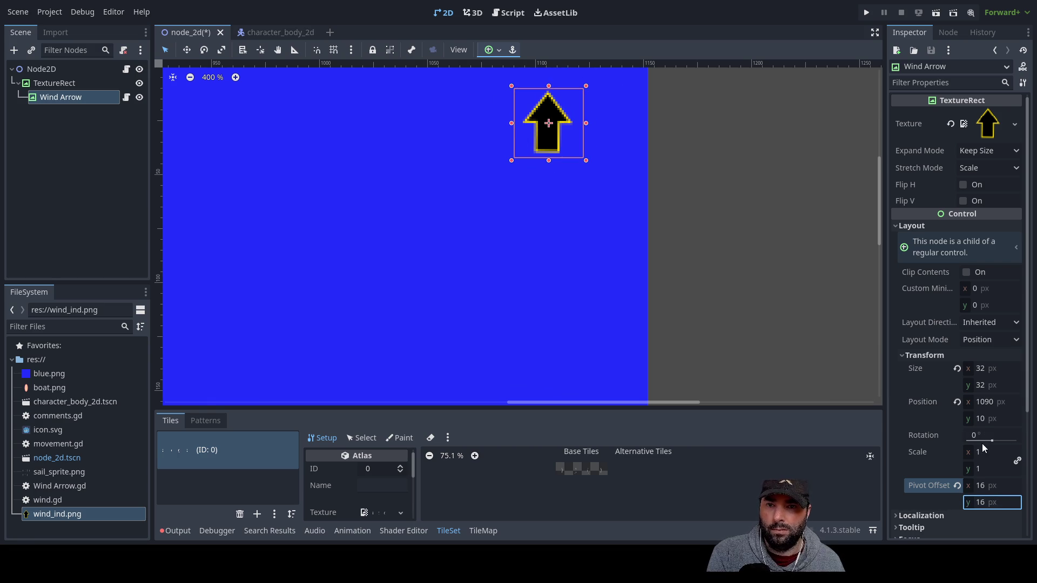
mouse_move(994, 443)
mouse_down()
mouse_move(971, 444)
mouse_move(994, 444)
mouse_up()
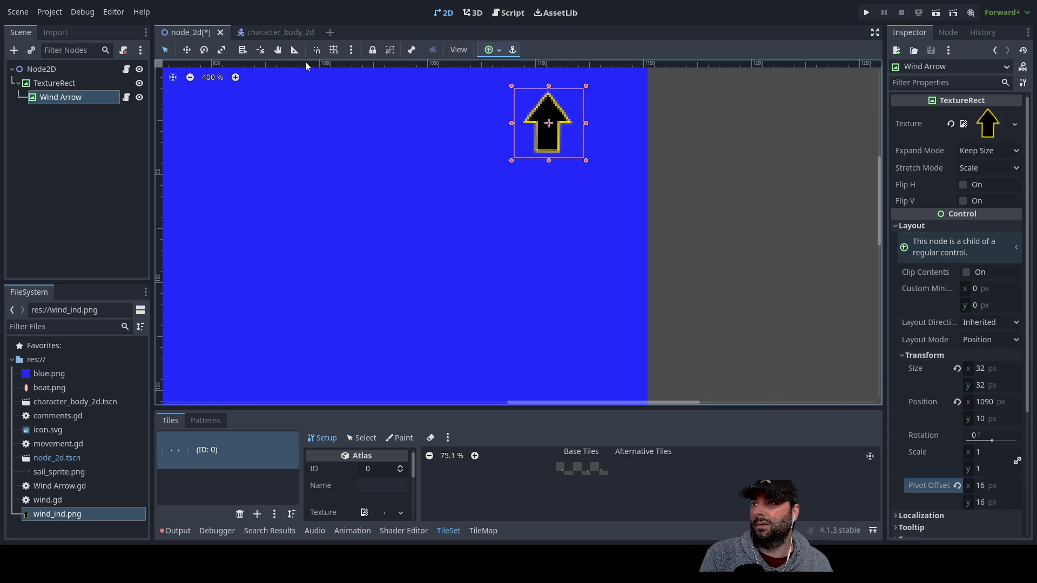
click(512, 13)
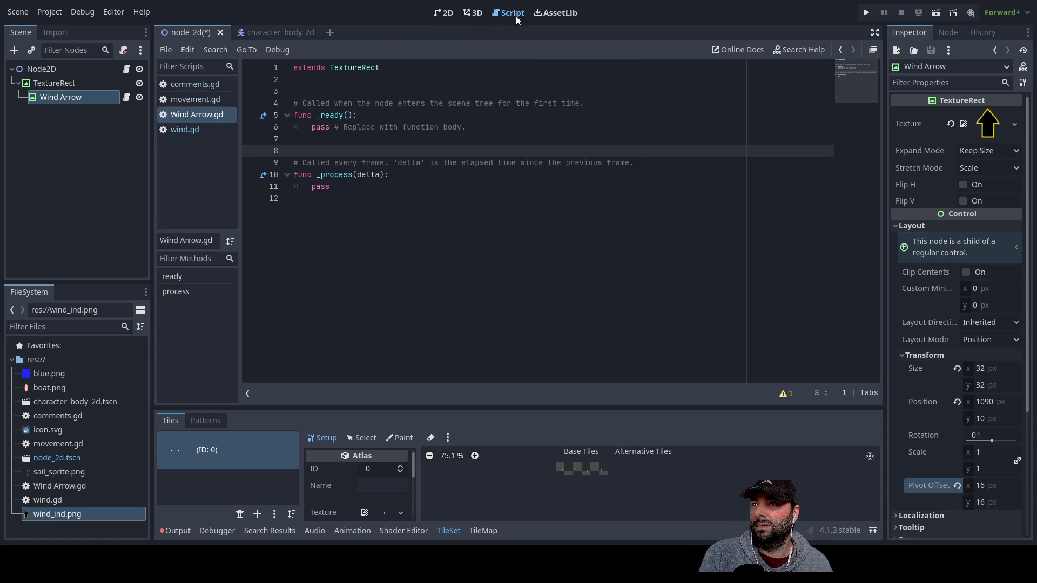
Open Wind Arrow.gd and insert a blank line above pass in _process
click(185, 131)
click(199, 115)
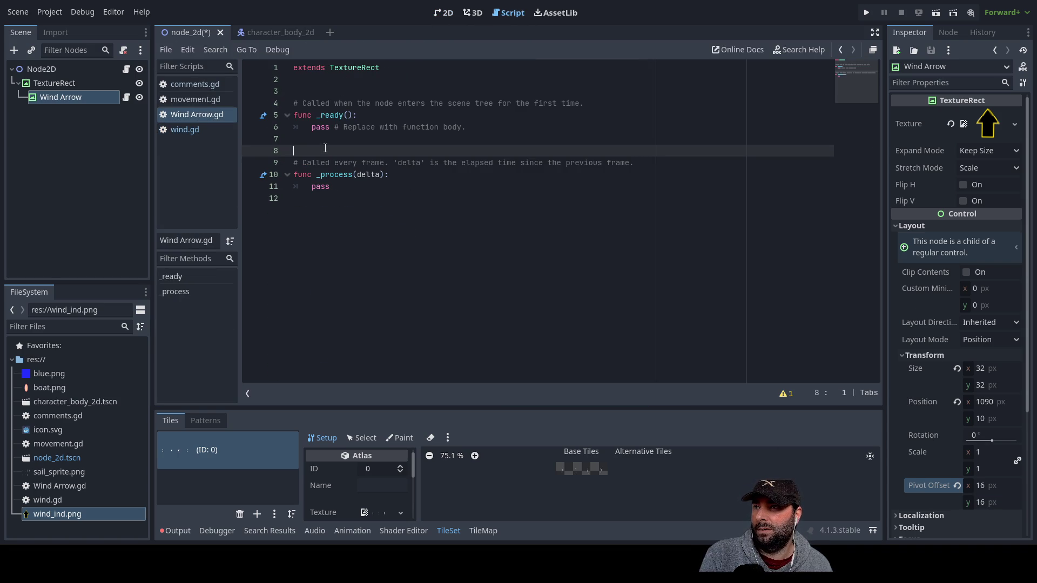
click(335, 205)
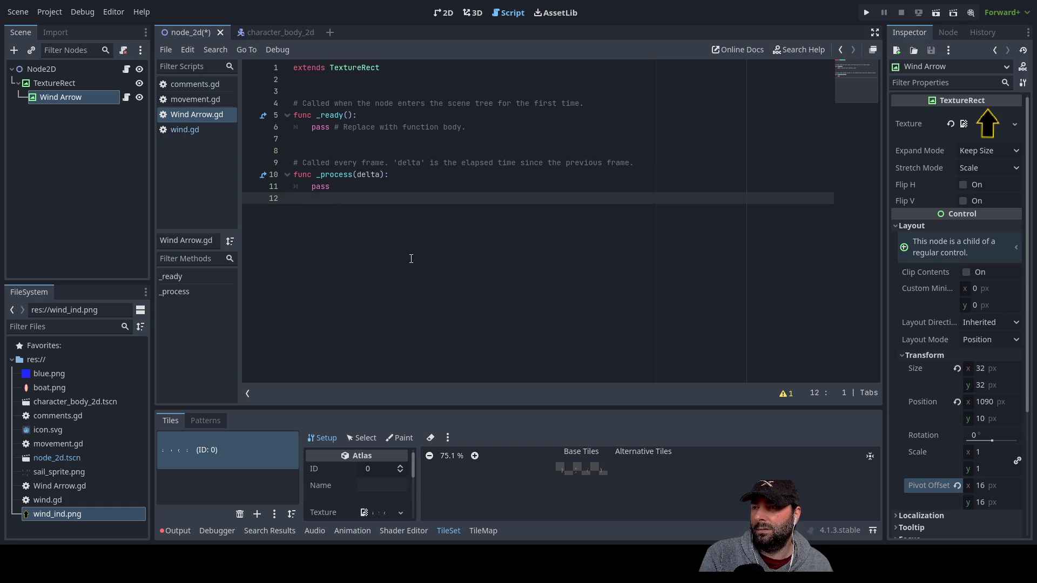
key(Up)
key(Return)
key(Up)
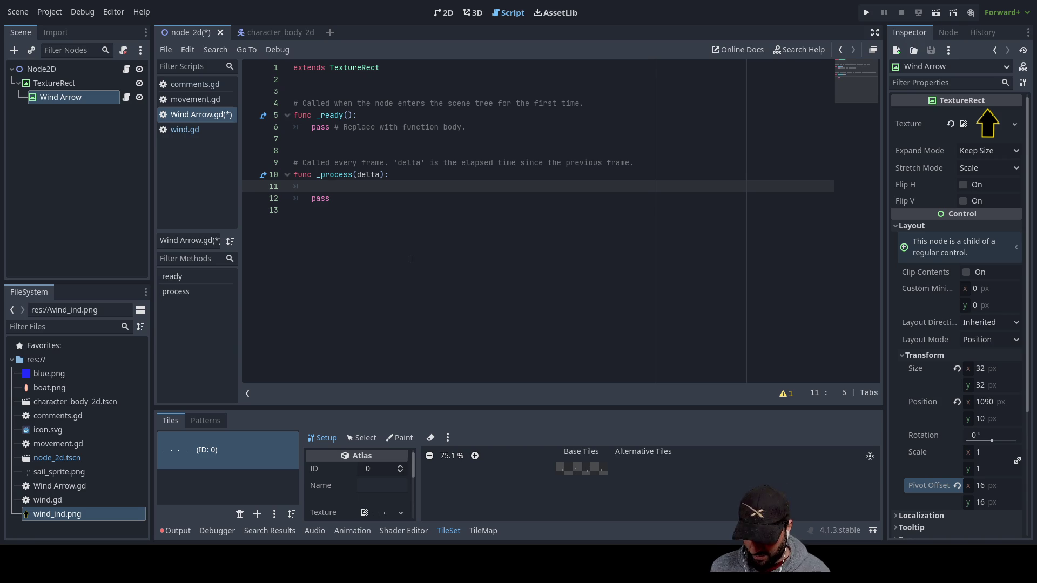
Write pivot_offset(rotation_degrees()) in _process via autocomplete, then view movement.gd for reference
text(piv)
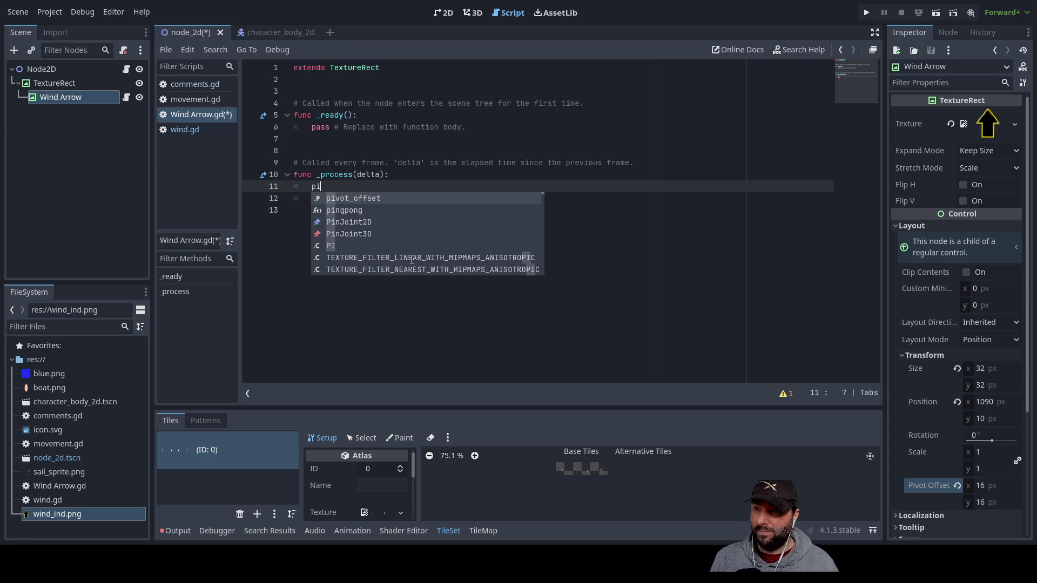
key(Return)
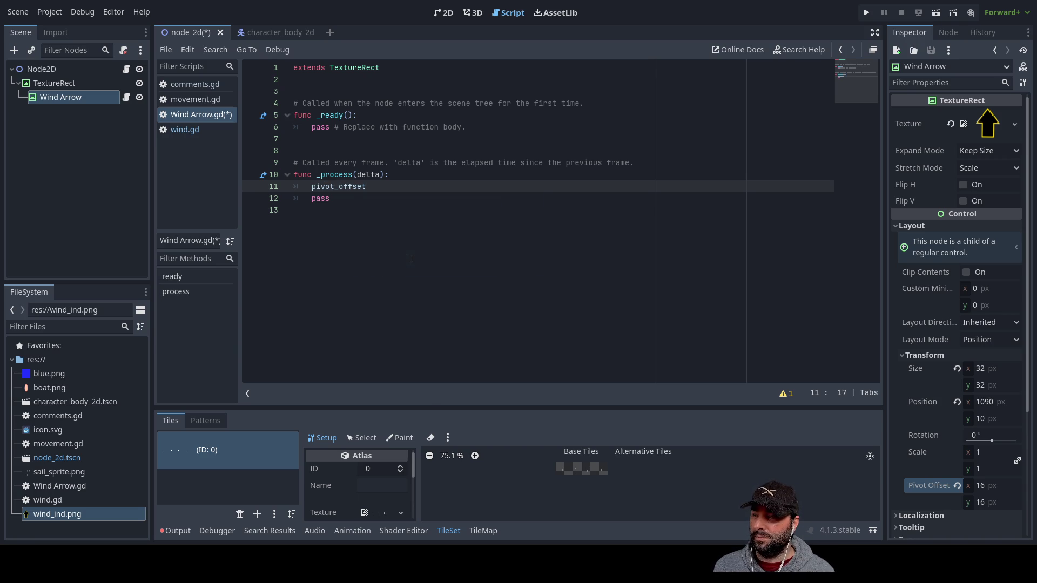
text(())
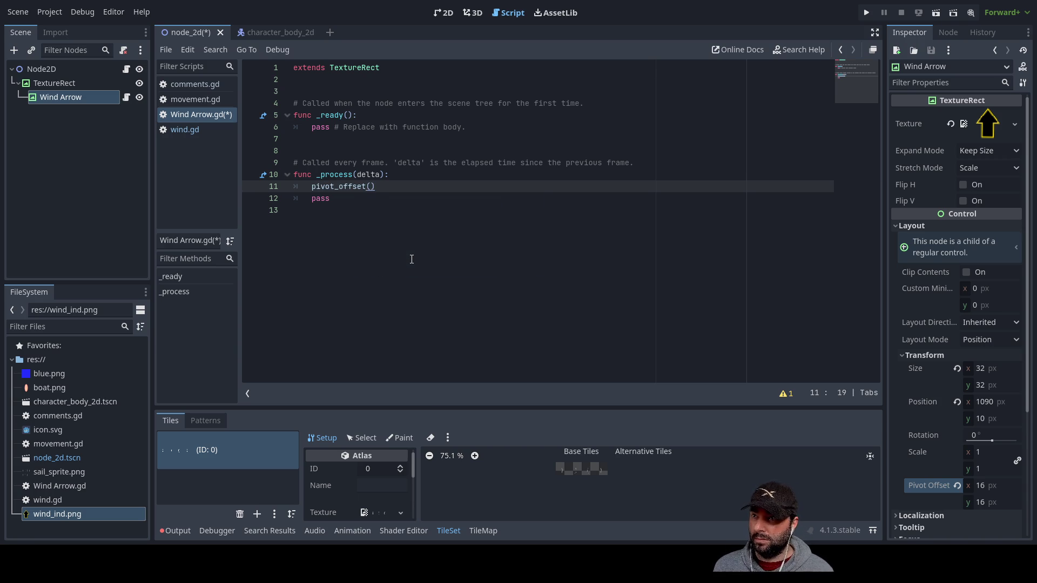
text(ro)
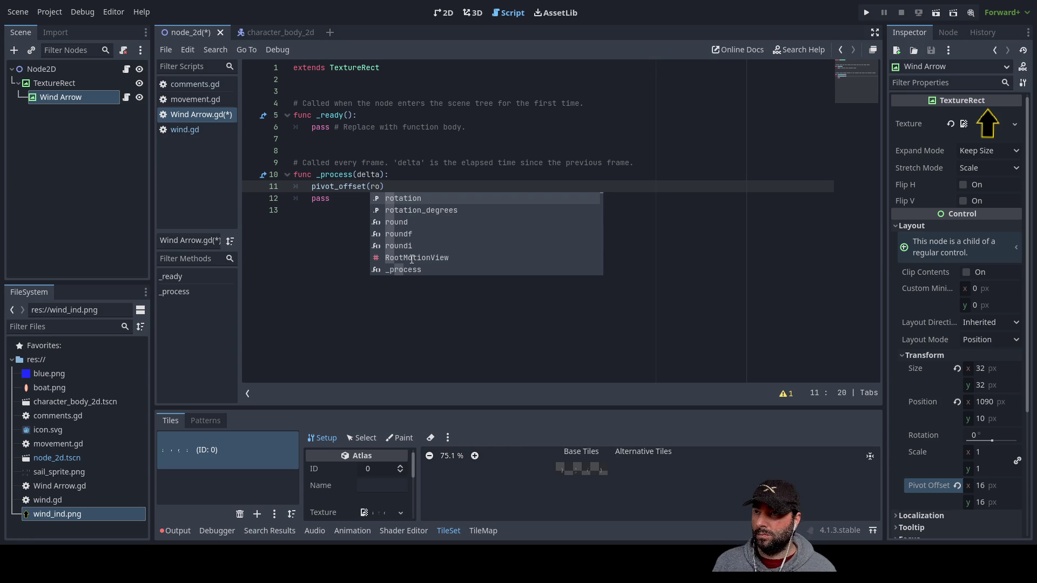
key(Down)
key(Return)
text(())
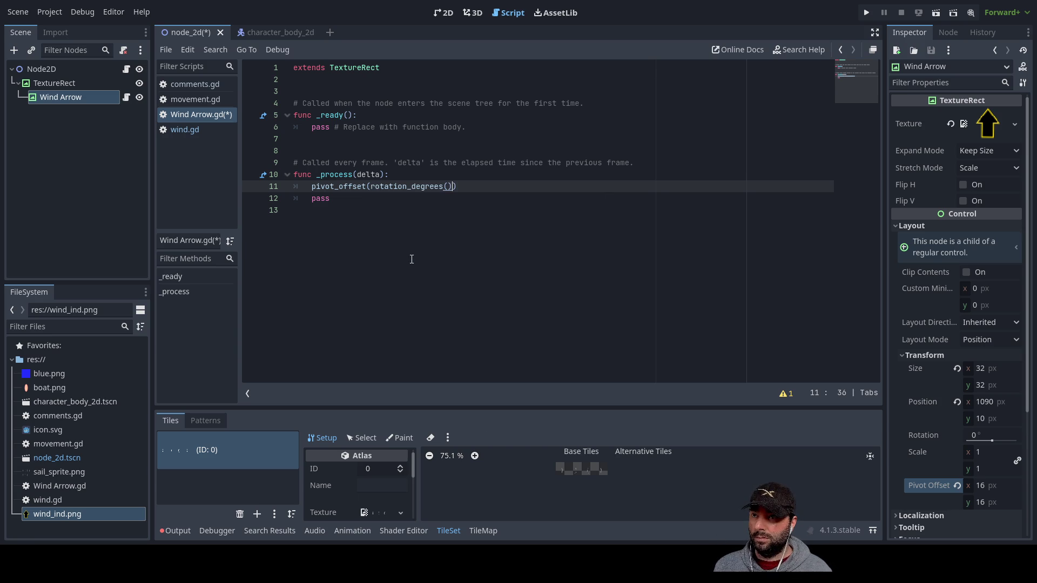
text(win)
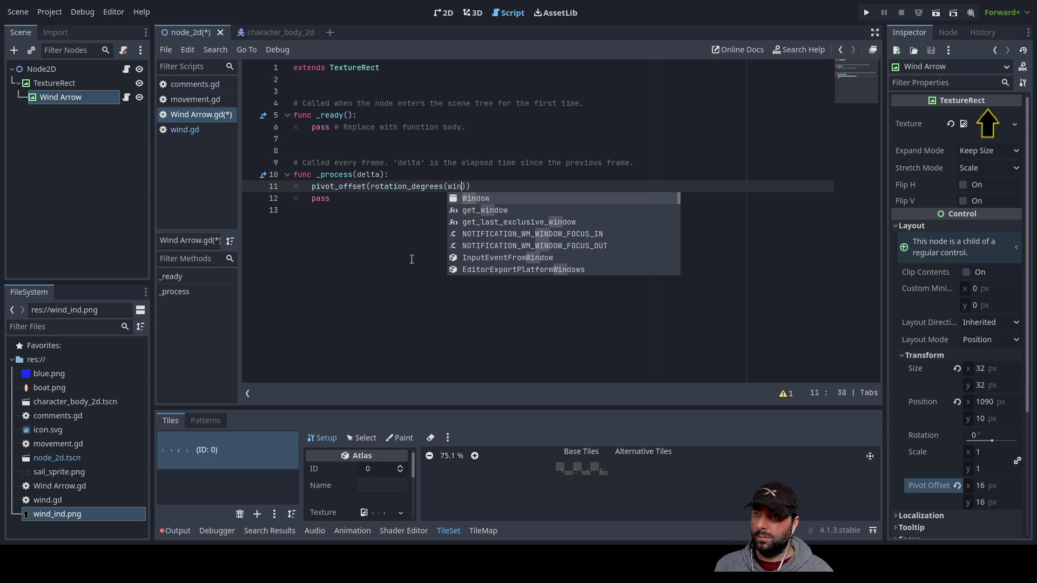
key(BackSpace)
key(BackSpace)
key(BackSpace)
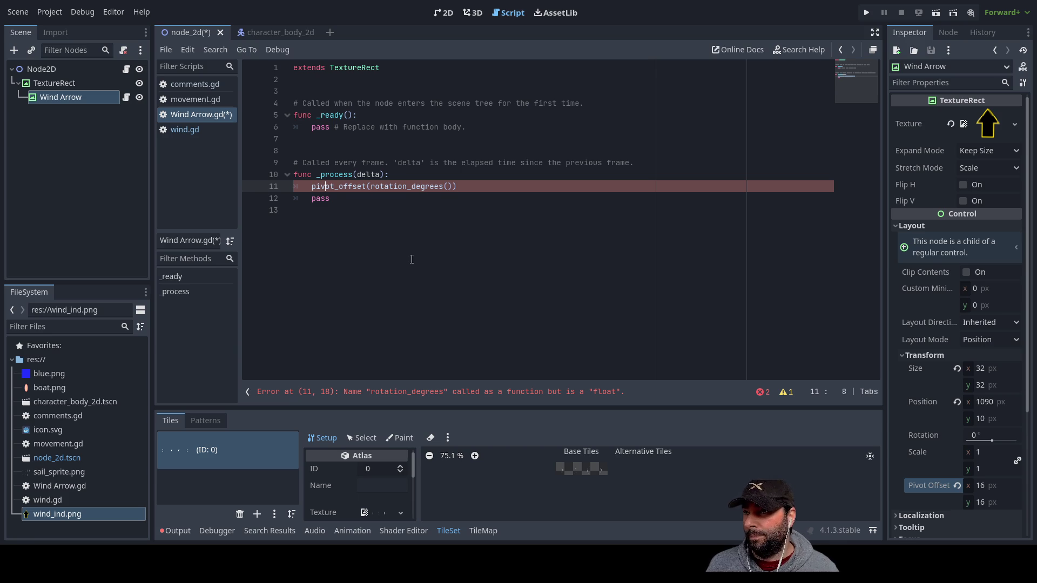
key(Return)
key(Up)
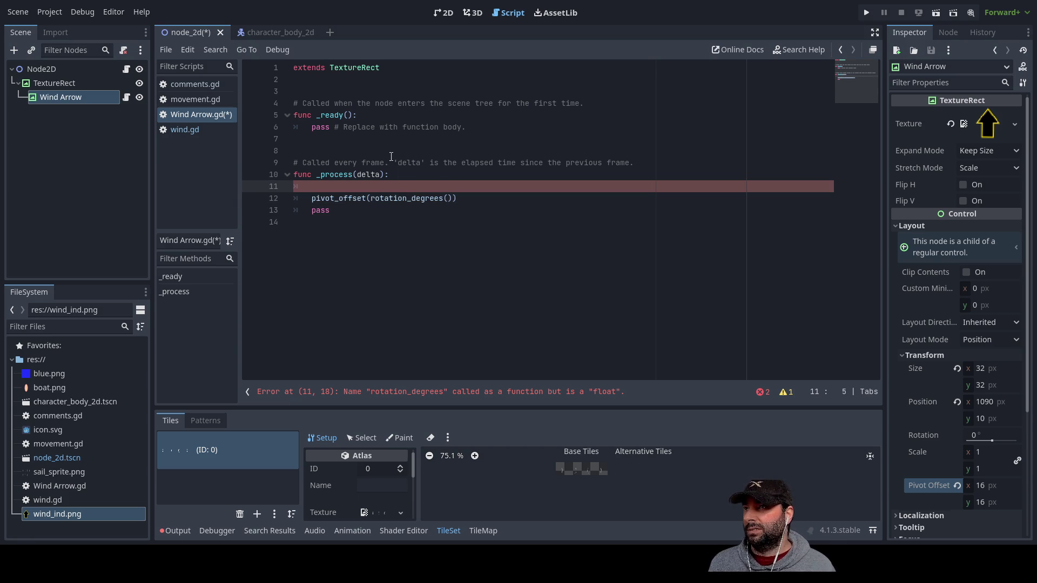
click(189, 100)
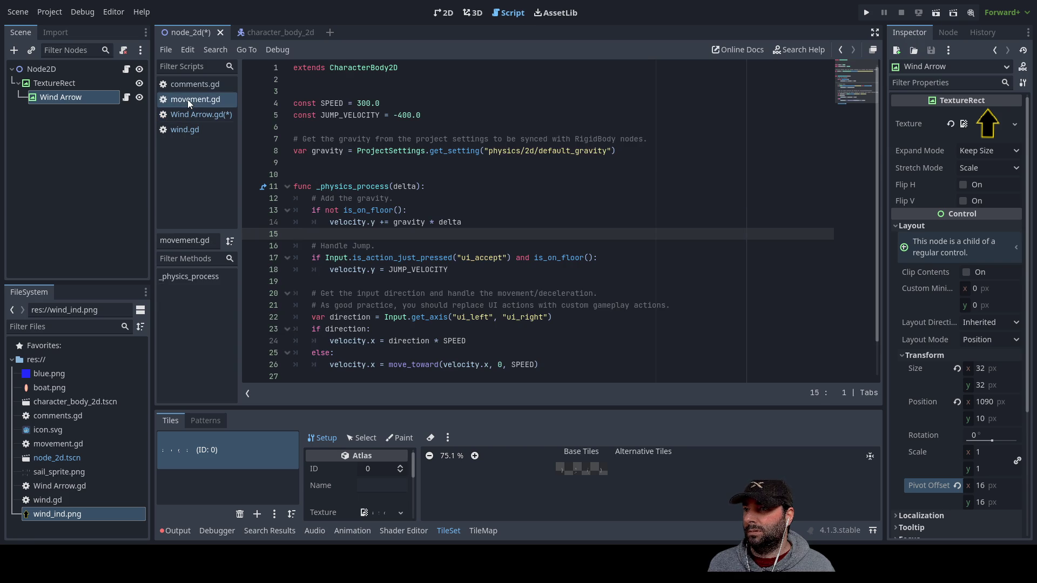
scroll(439, 257, down, 1)
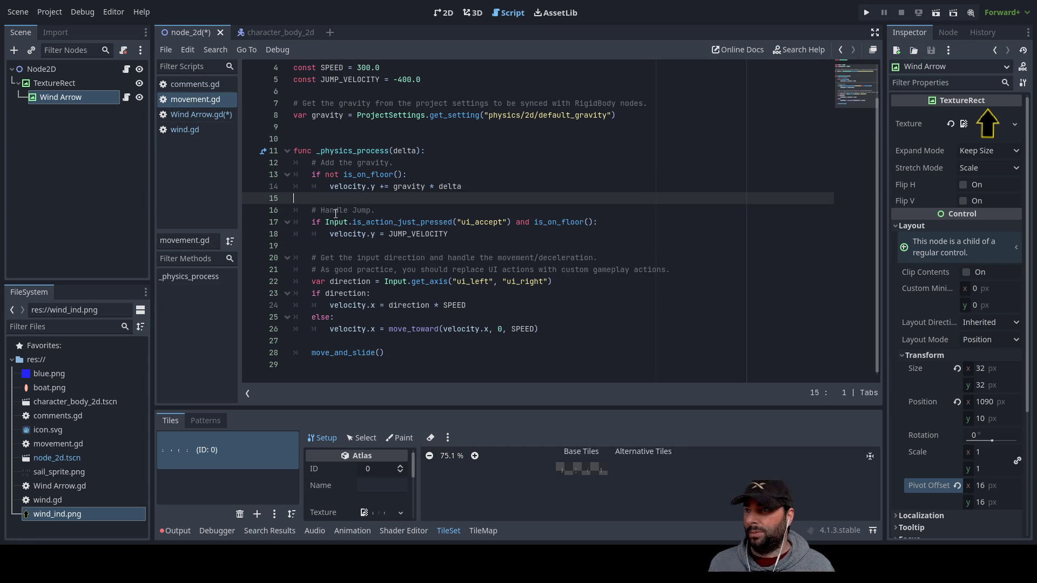
In wind.gd, select the time_passed timer block in _process to copy it
scroll(349, 235, up, 1)
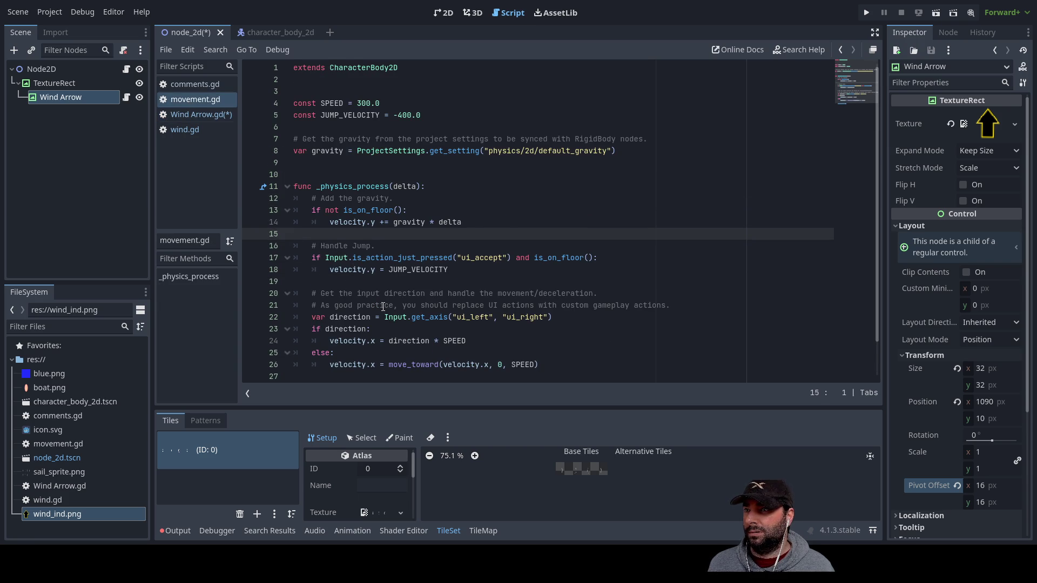
scroll(383, 307, down, 1)
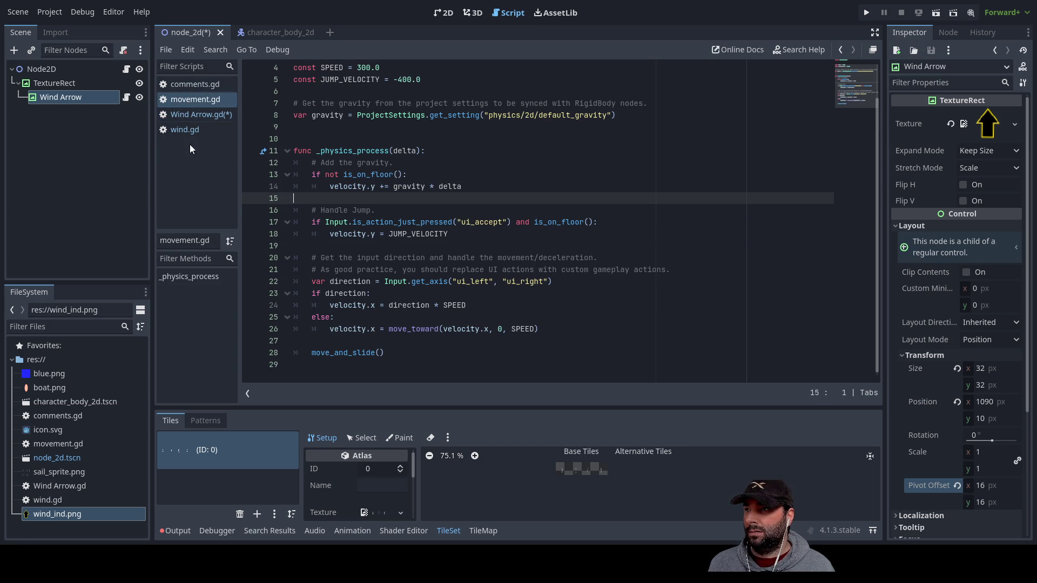
click(182, 129)
scroll(346, 242, down, 1)
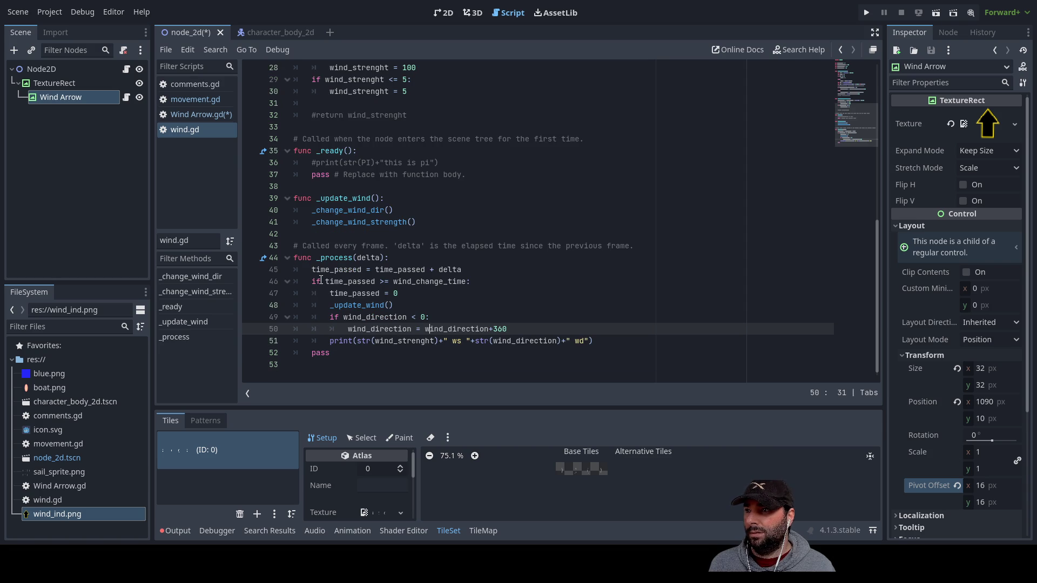
mouse_move(311, 269)
mouse_down()
mouse_move(411, 273)
mouse_move(446, 300)
mouse_move(441, 355)
mouse_move(445, 344)
mouse_up()
key(ctrl+c)
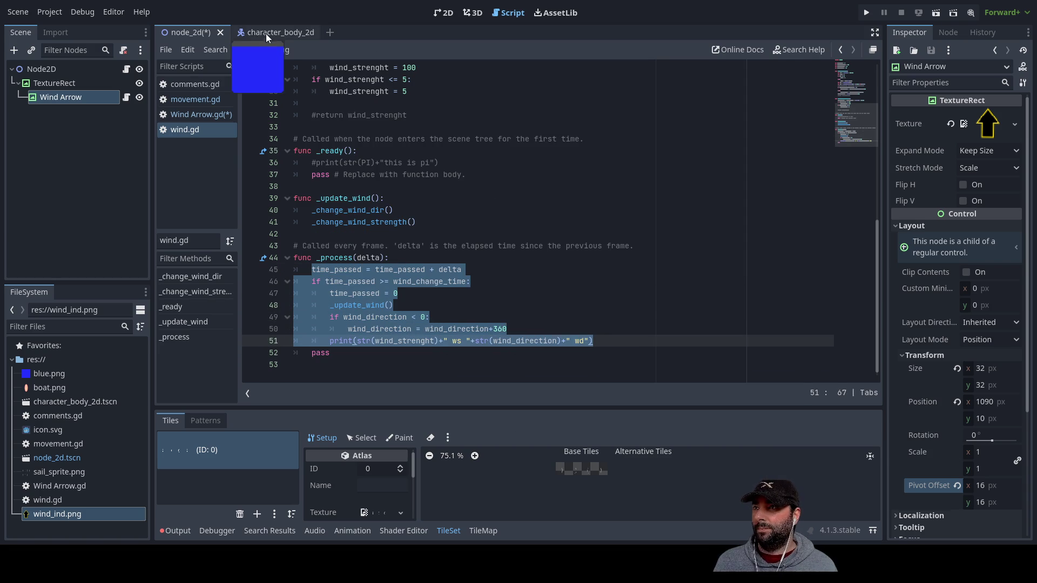
Paste the timer block into Wind Arrow.gd's _process above the pivot_offset line
click(197, 115)
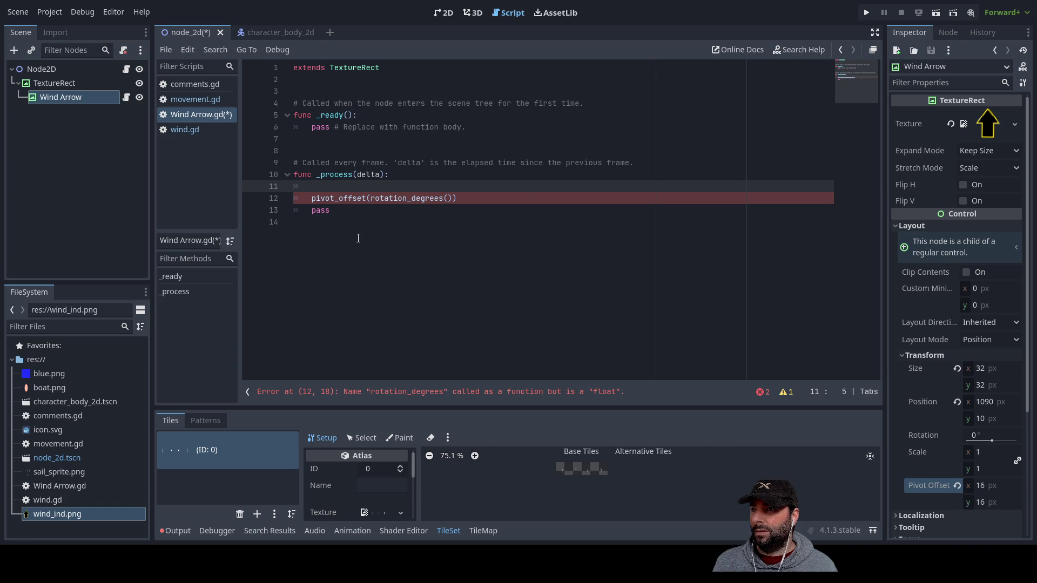
key(Return)
key(Return)
key(Return)
key(Up)
key(Up)
key(Up)
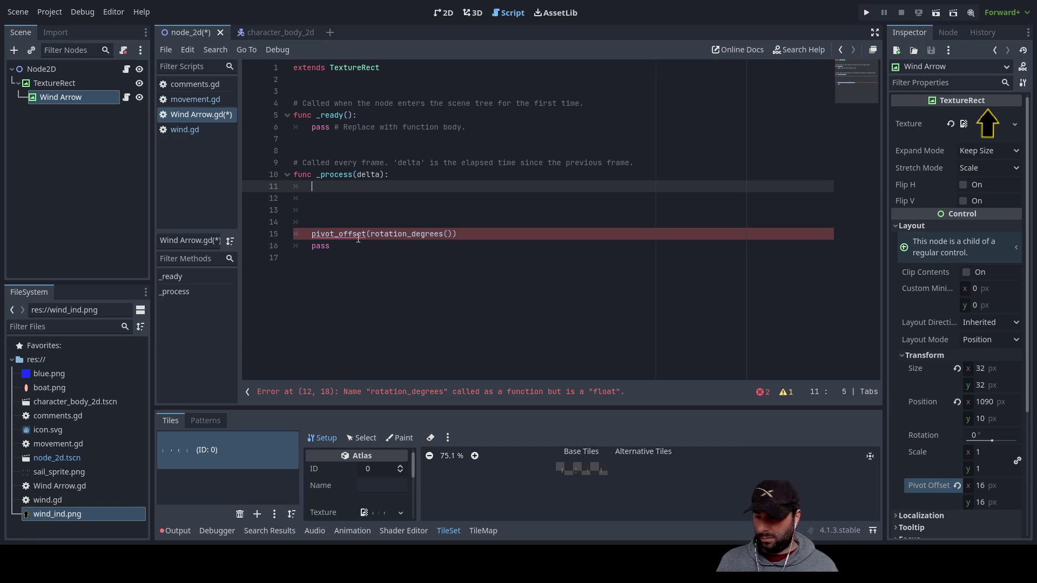
key(ctrl+v)
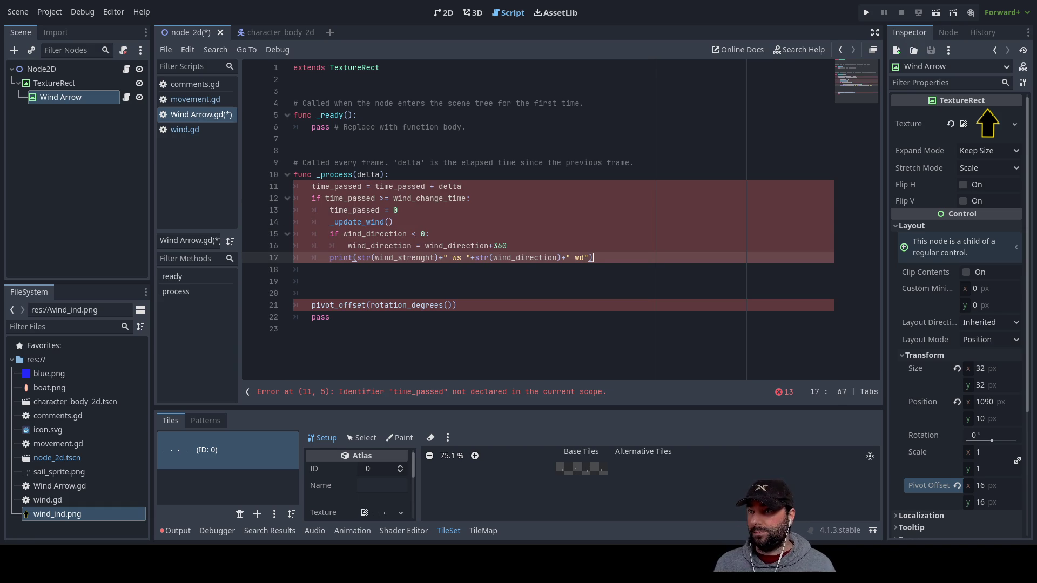
double_click(337, 187)
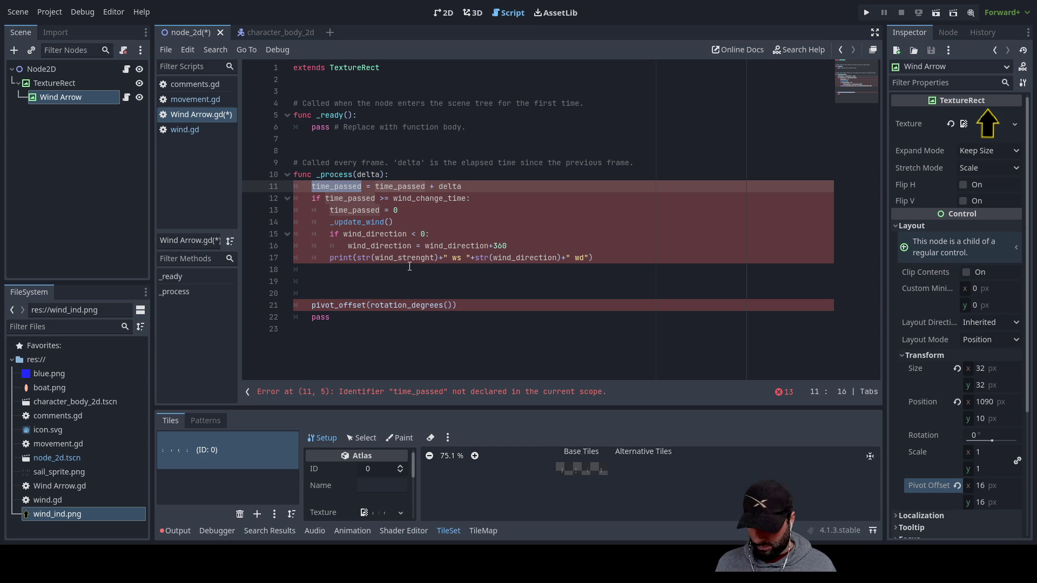
Declare time_passed on empty line 3 with an initial value of 2
click(304, 90)
text(var time_passed =)
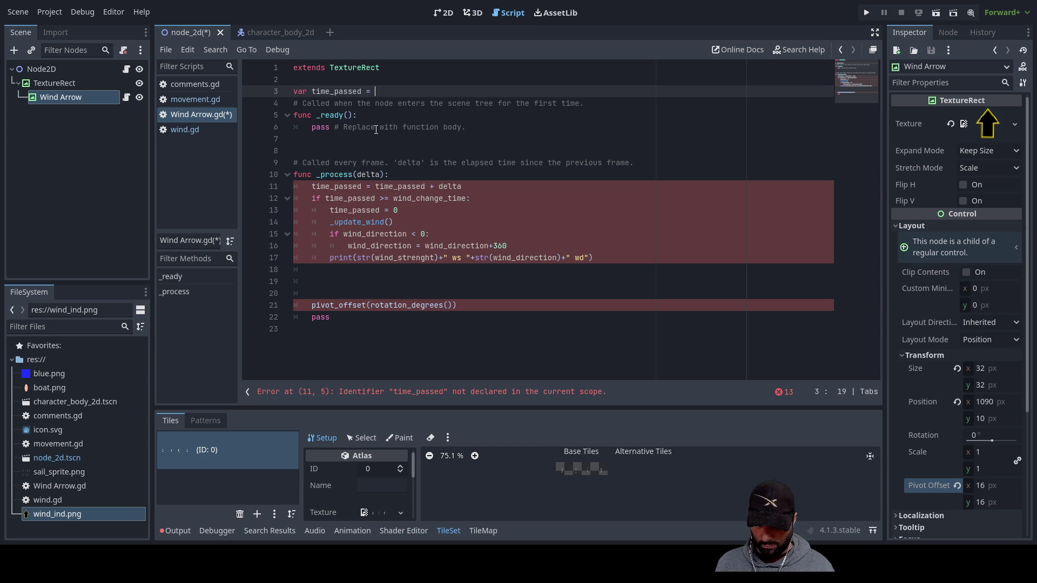
key(ctrl+space)
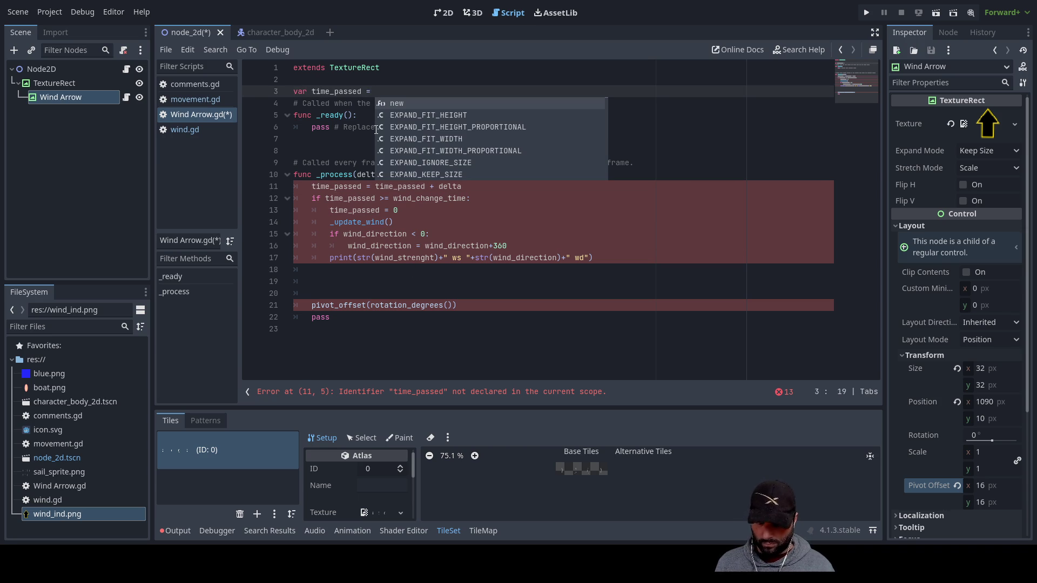
text(2)
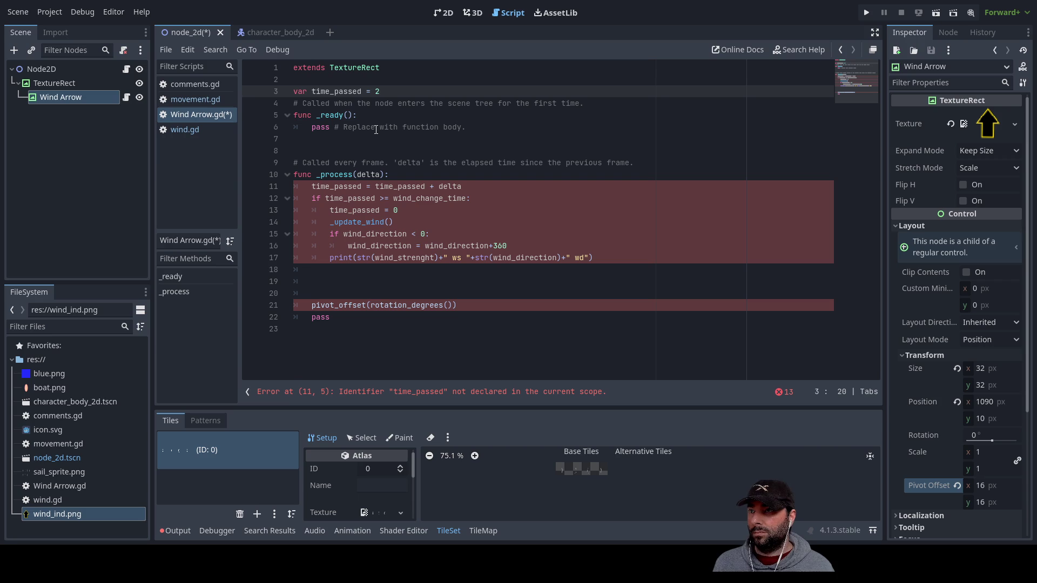
Delete the _update_wind() call line from the pasted timer block
click(363, 210)
click(452, 236)
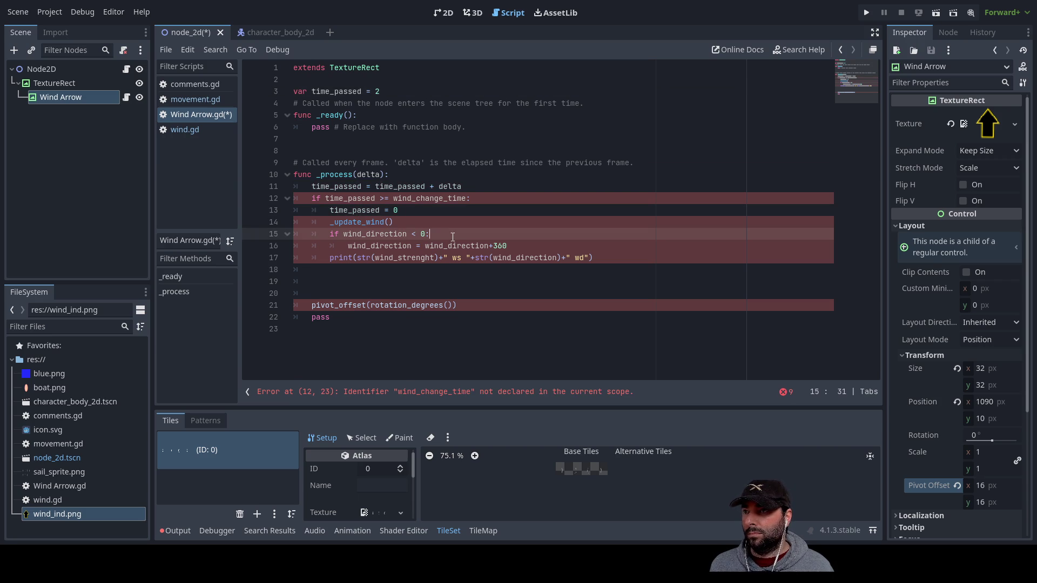
click(311, 186)
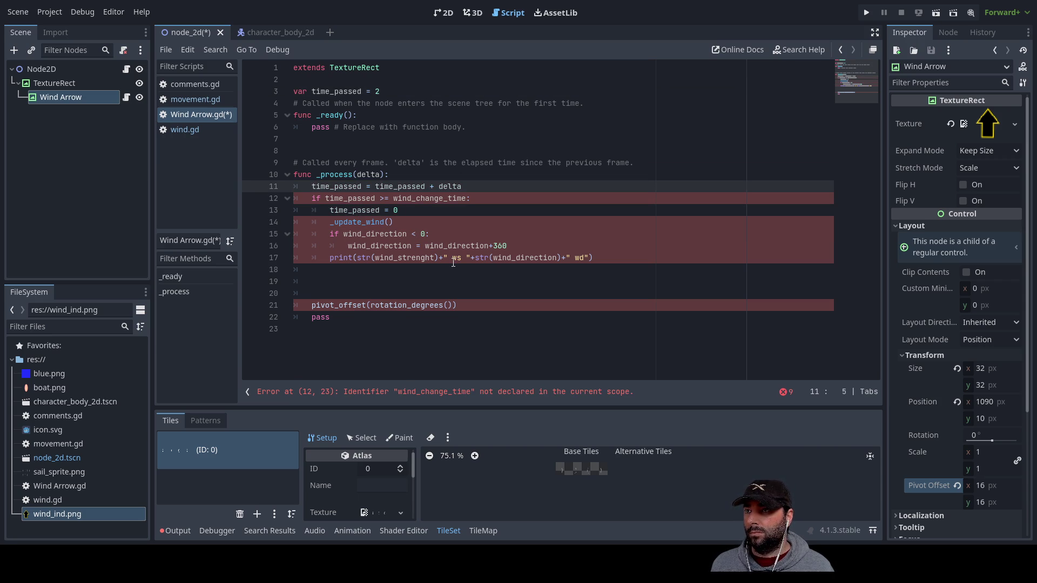
key(Home)
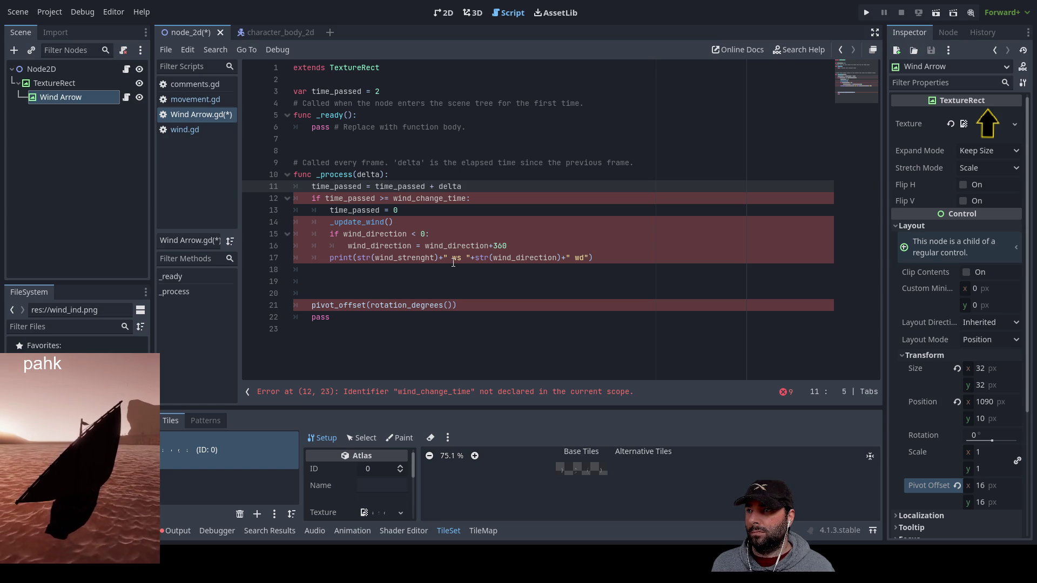
key(Down)
key(Down)
key(Down)
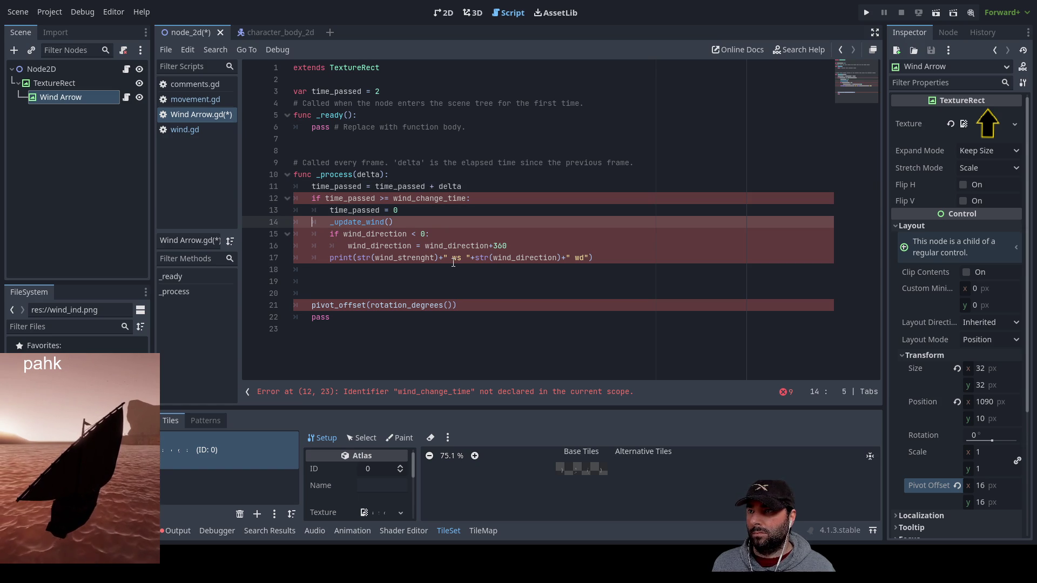
drag(398, 221, 264, 222)
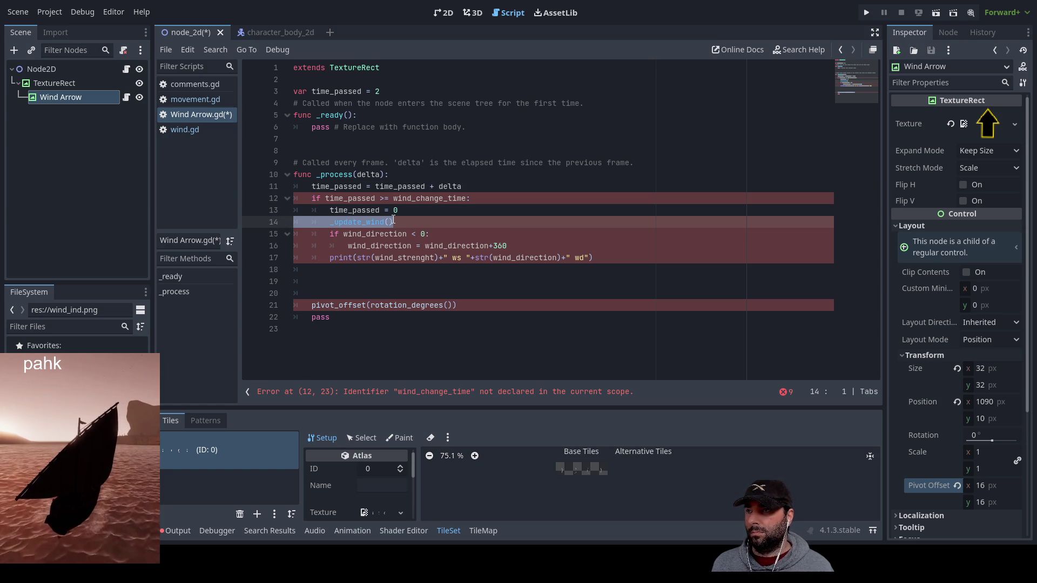
key(Up)
key(Up)
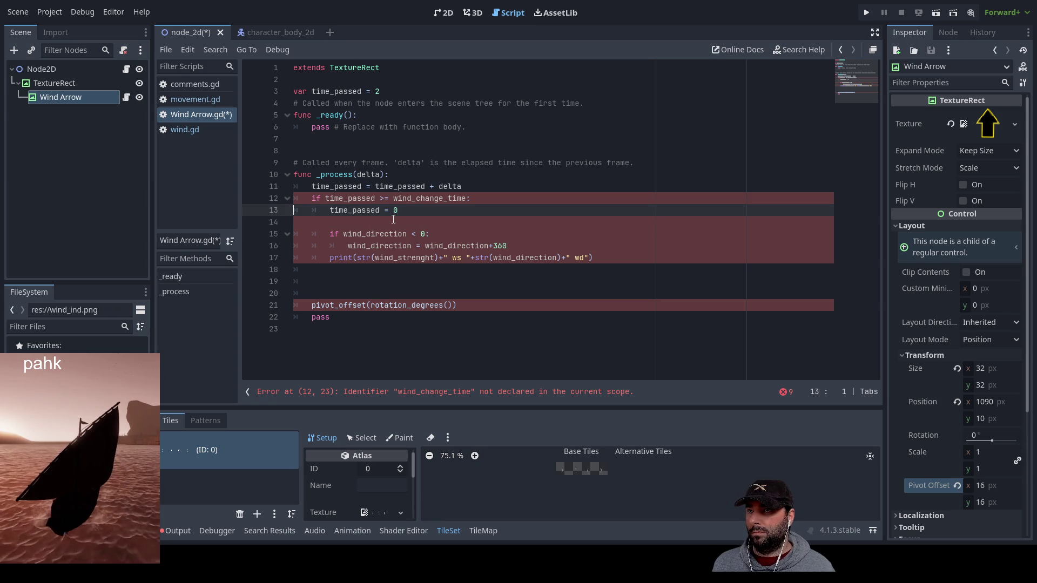
key(Right)
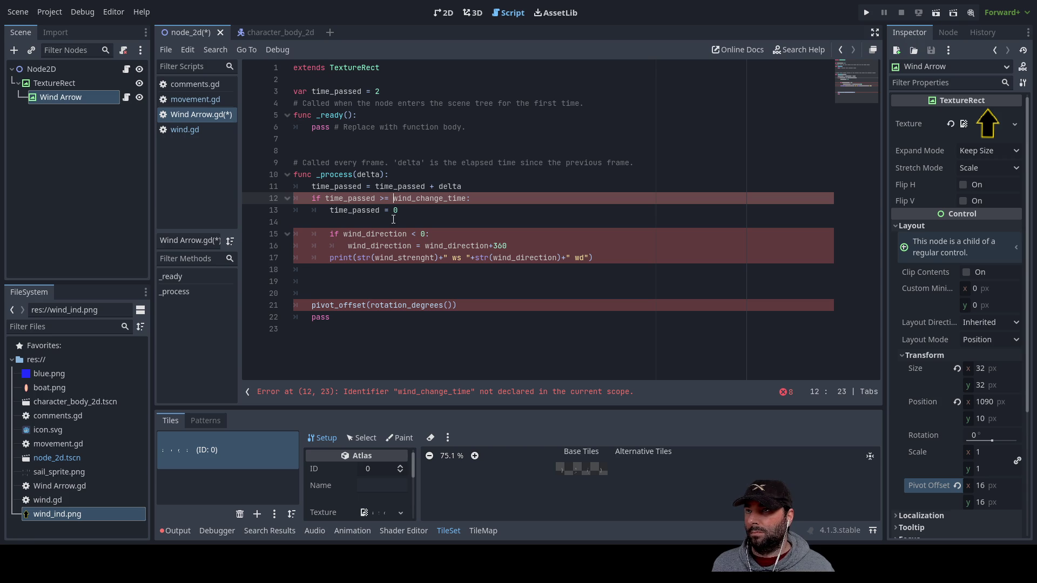
Change time_passed's starting value to 0 and add 'var time_to_act = 2' below it
key(Up)
key(Up)
key(Up)
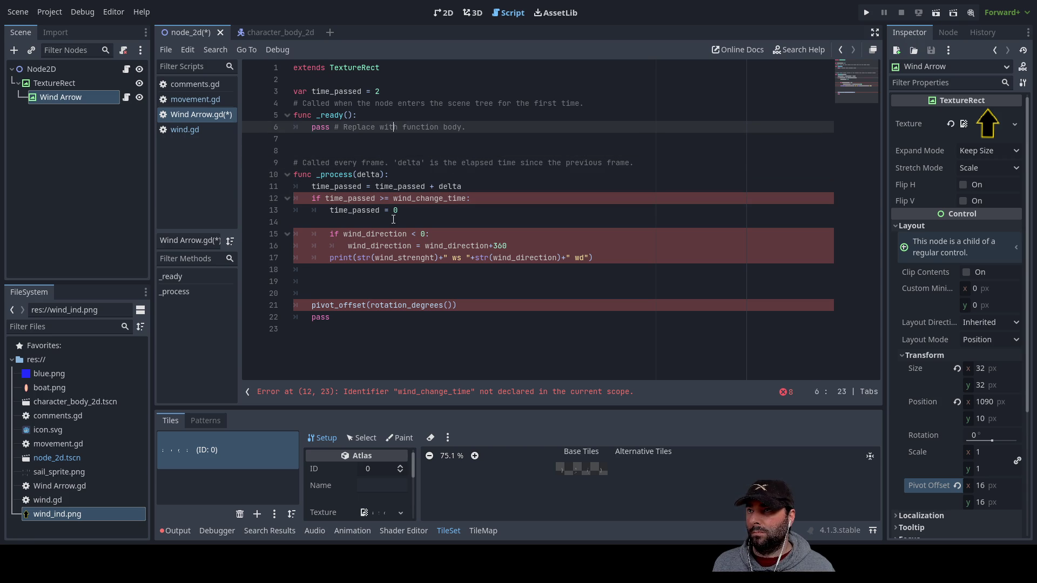
key(BackSpace)
text(0)
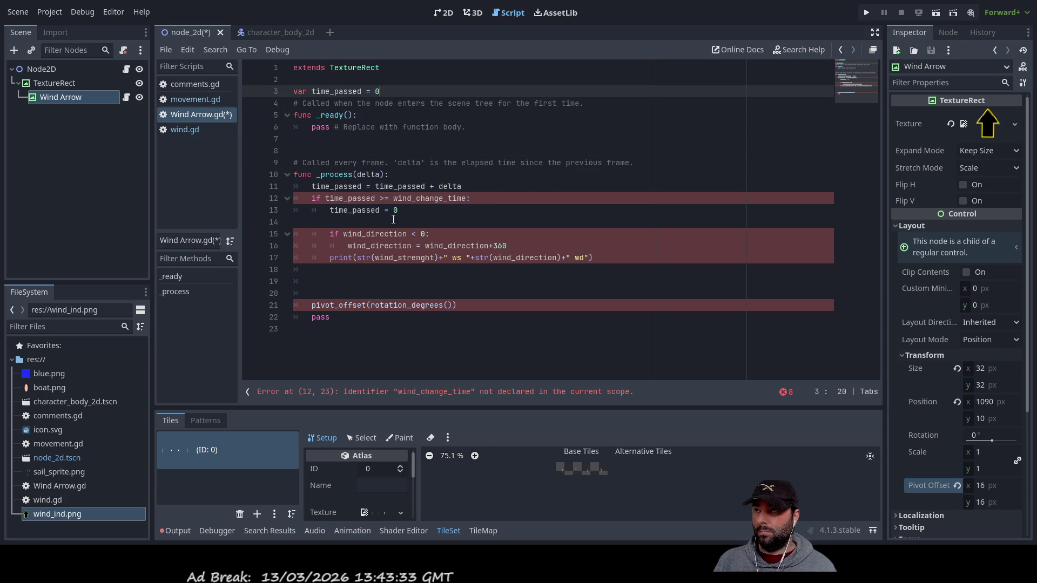
key(Return)
text(var time)
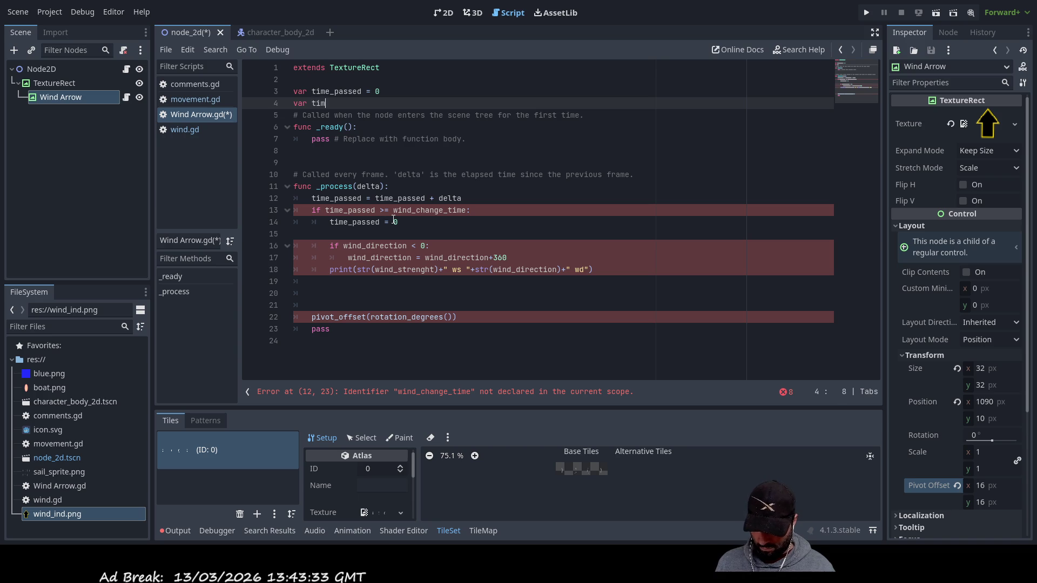
text(_to)
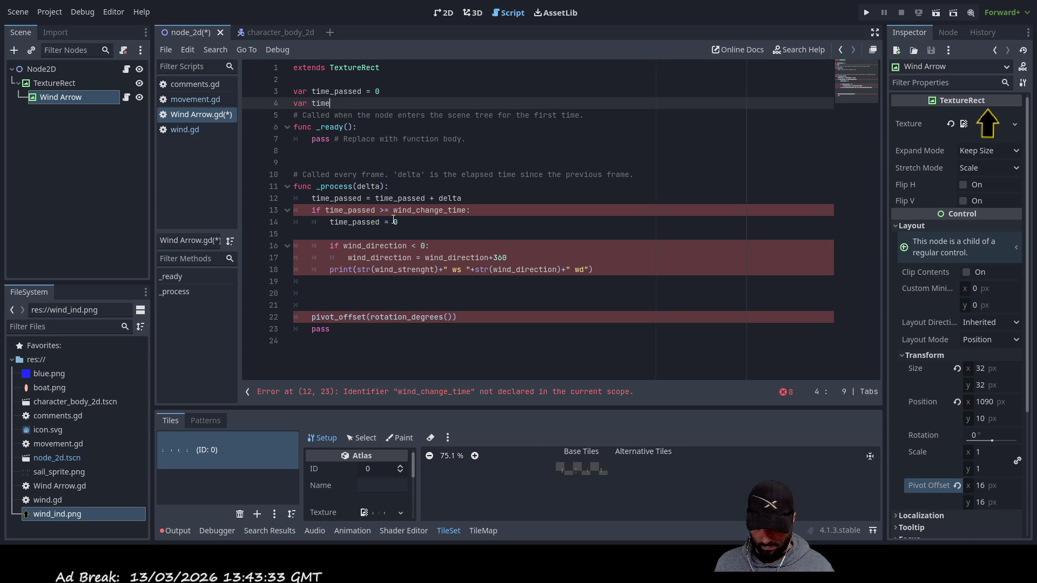
text(_ac)
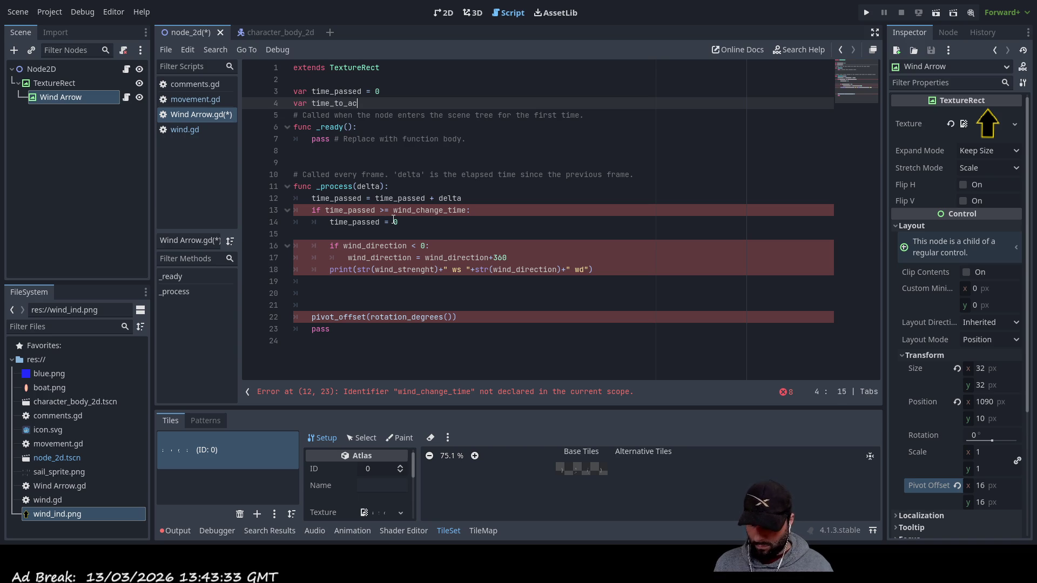
text(t = 2)
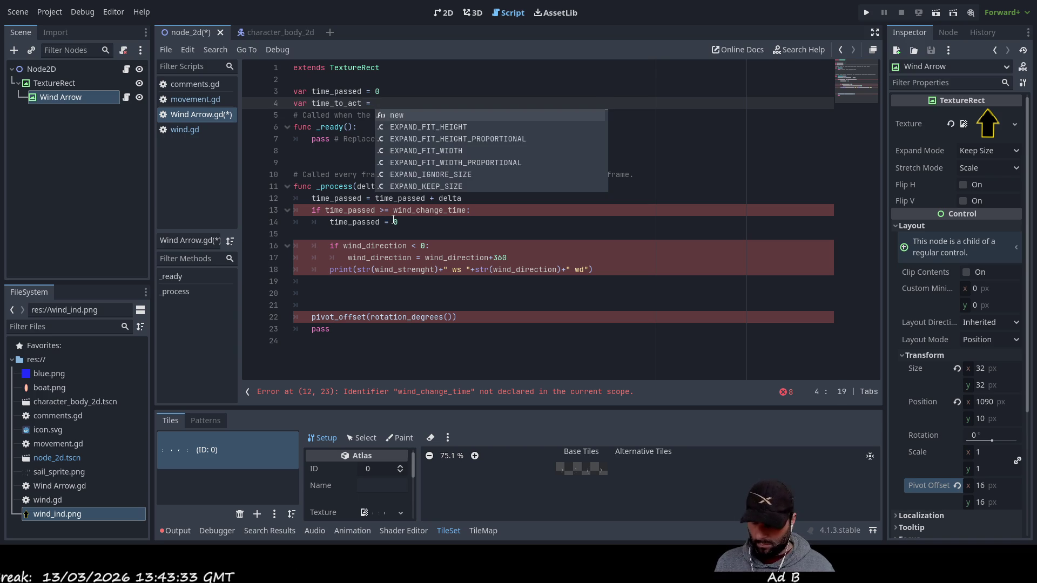
Replace wind_change_time in the timer check with time_to_act
key(shift+Left)
key(shift+Left)
key(shift+Left)
key(ctrl+c)
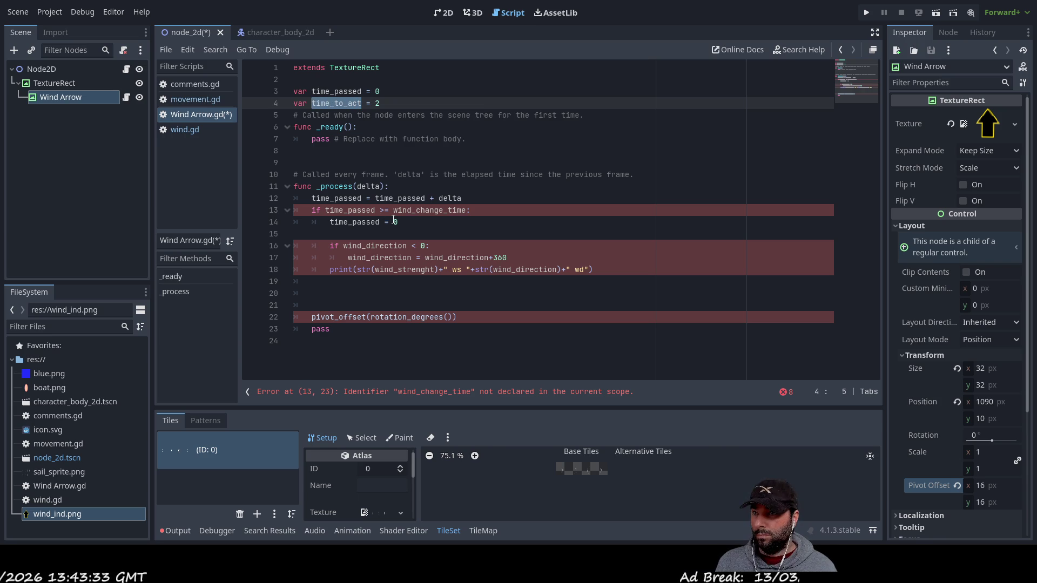
double_click(407, 212)
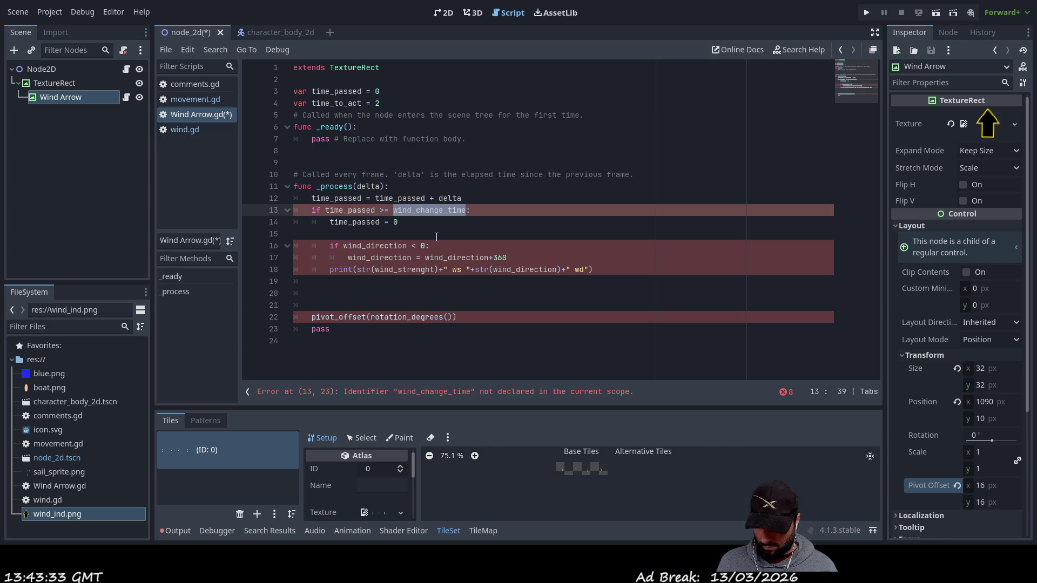
key(ctrl+v)
click(418, 238)
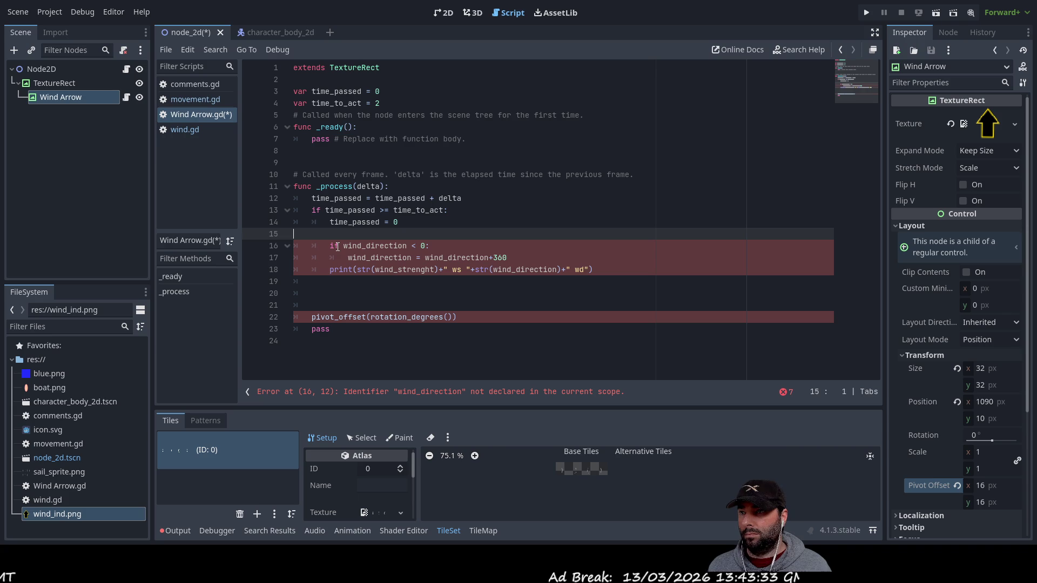
Delete the old wind direction lines and move the pivot_offset line into the timer block
mouse_move(295, 246)
mouse_down()
mouse_move(415, 247)
mouse_move(610, 275)
mouse_up()
key(Delete)
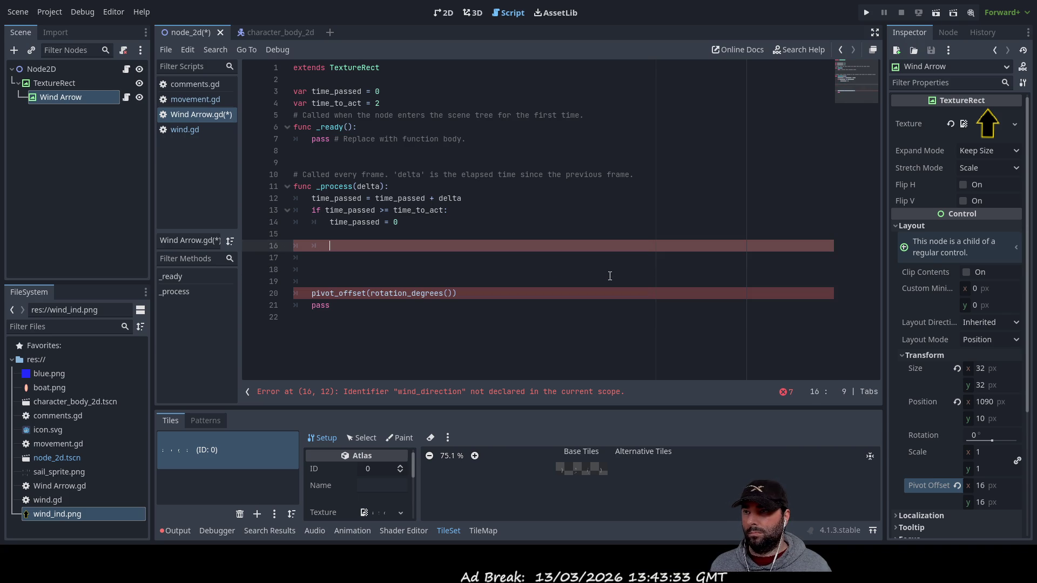
key(Up)
key(Delete)
key(Delete)
key(Delete)
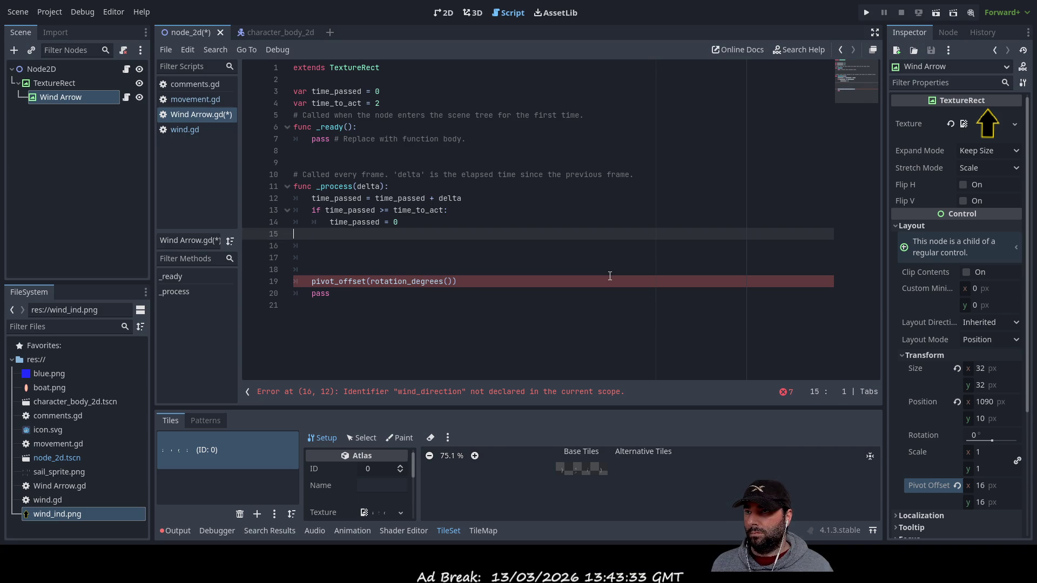
key(Delete)
key(Delete)
key(Tab)
key(ctrl+Right)
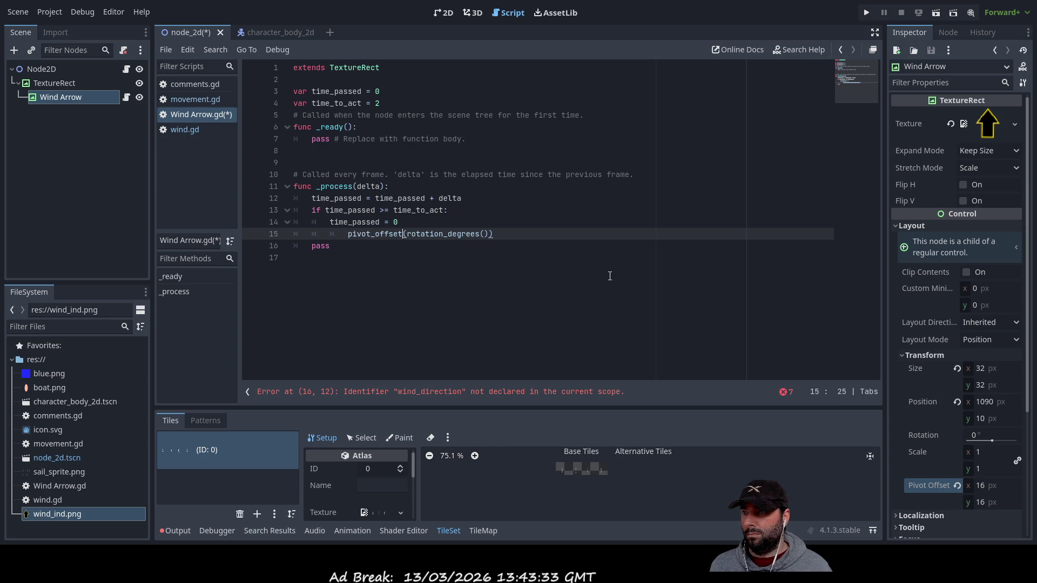
key(Left)
key(Left)
key(Left)
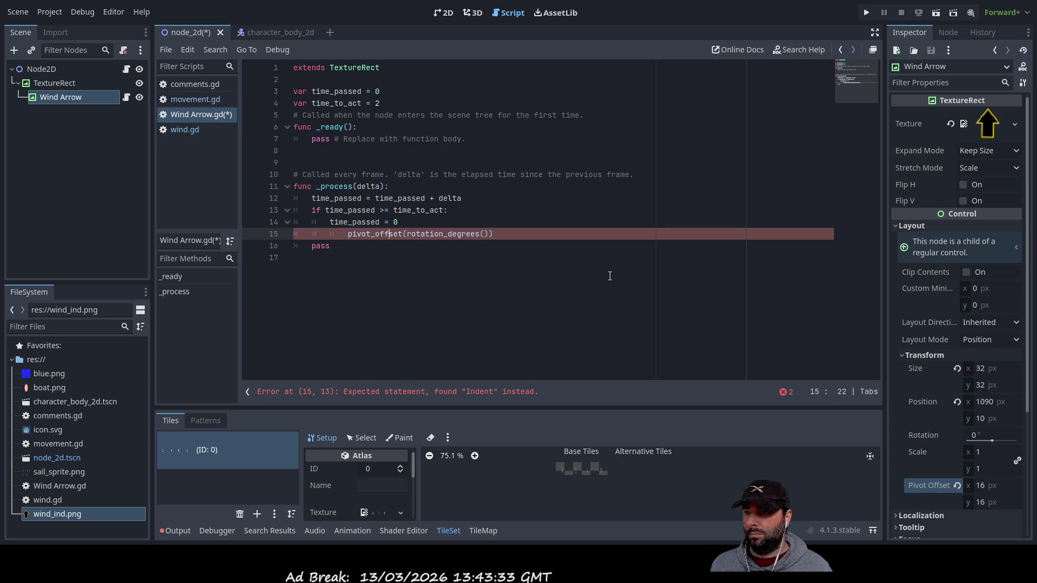
key(Left)
key(Left)
key(Left)
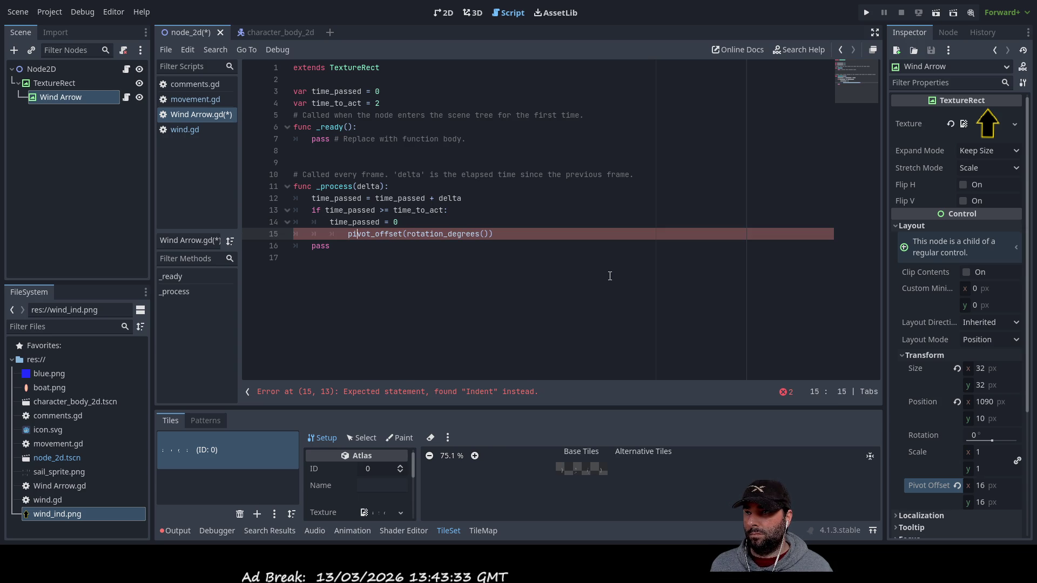
key(BackSpace)
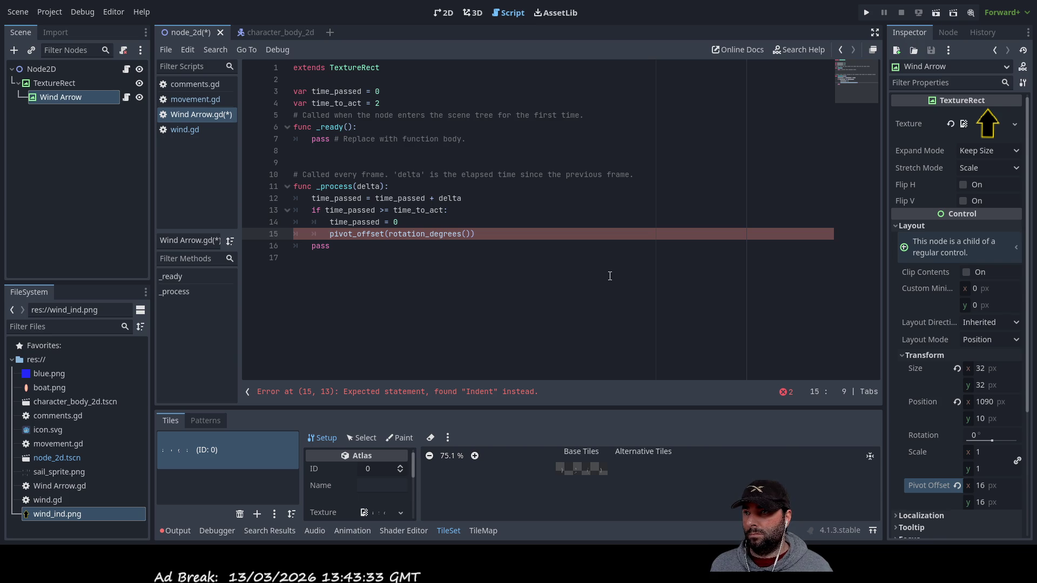
Rewrite line 15's call as pivot_offset(3.14), removing rotation_degrees
key(End)
key(Left)
key(Left)
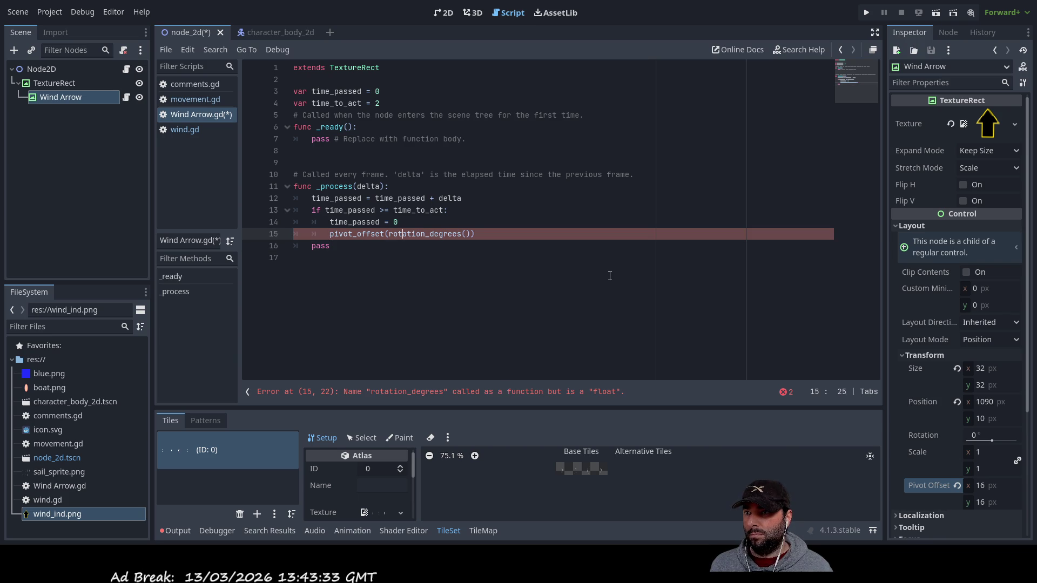
text(10)
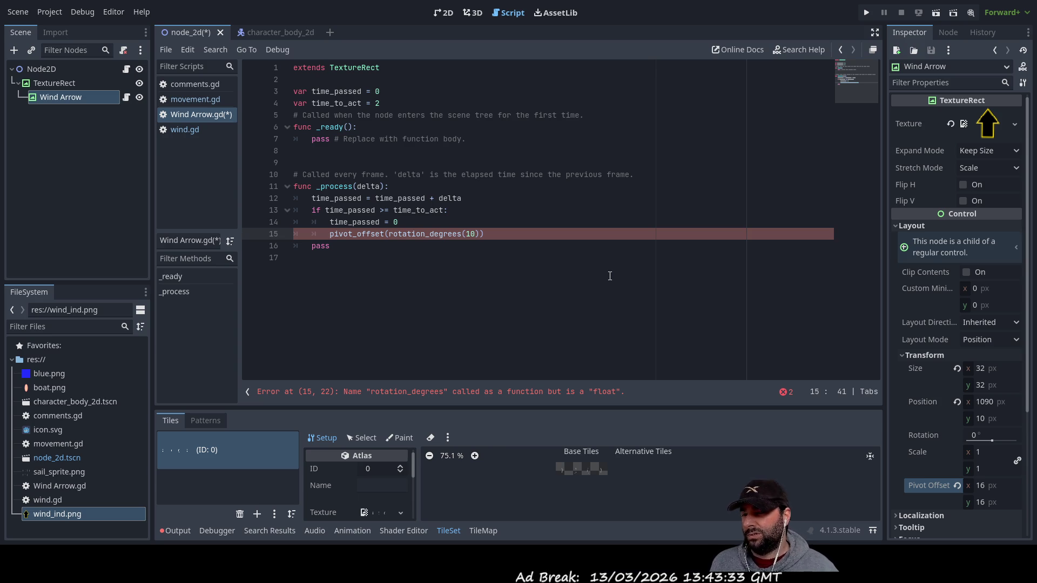
key(ctrl+Left)
key(ctrl+Left)
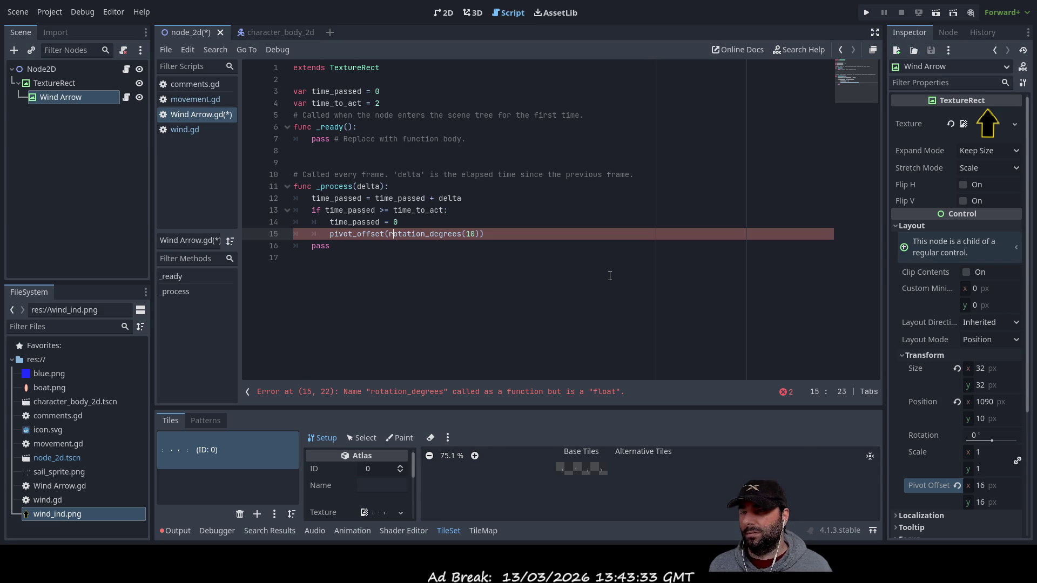
key(Right)
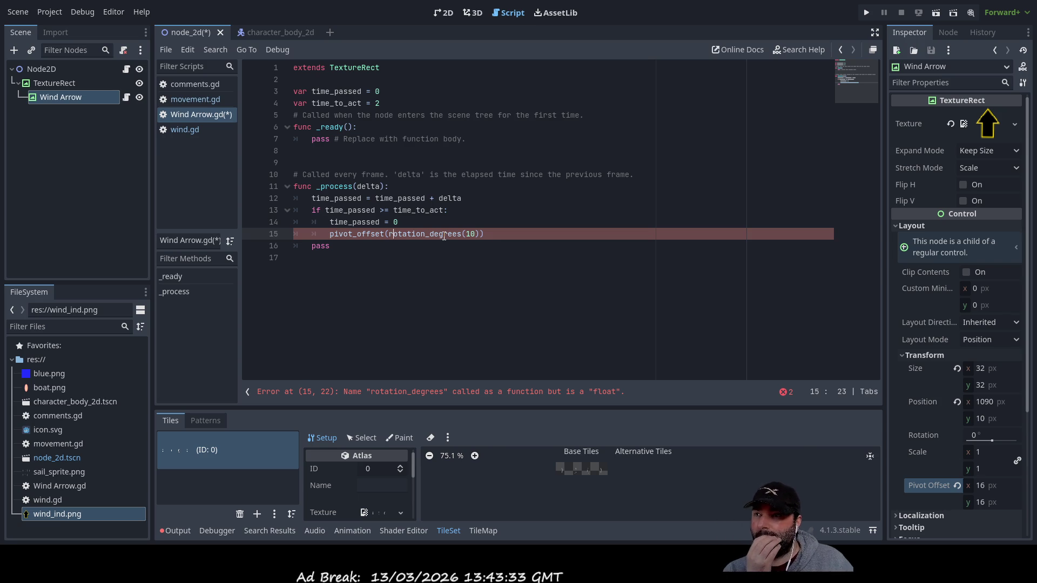
click(388, 246)
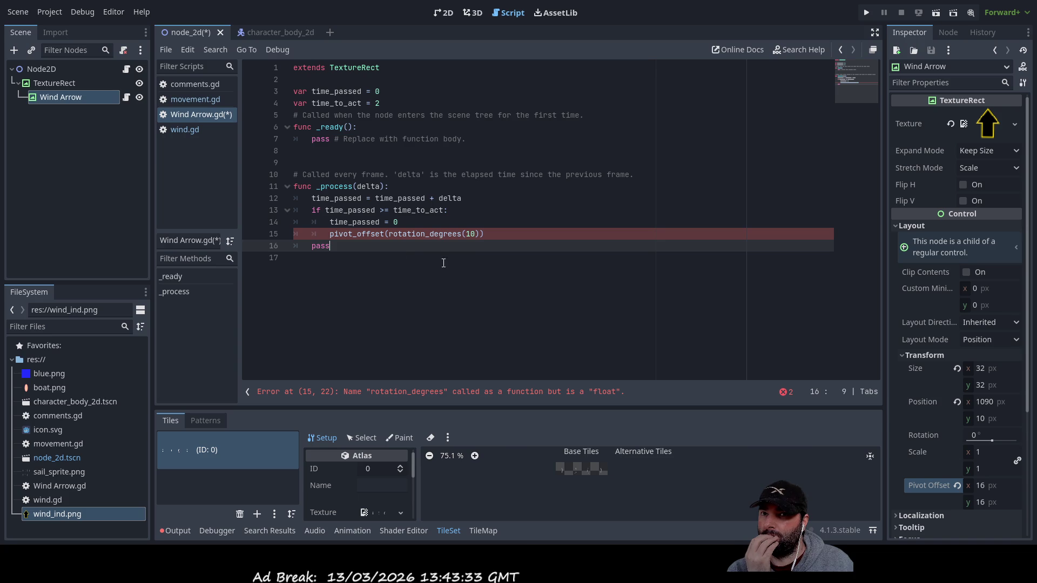
click(342, 234)
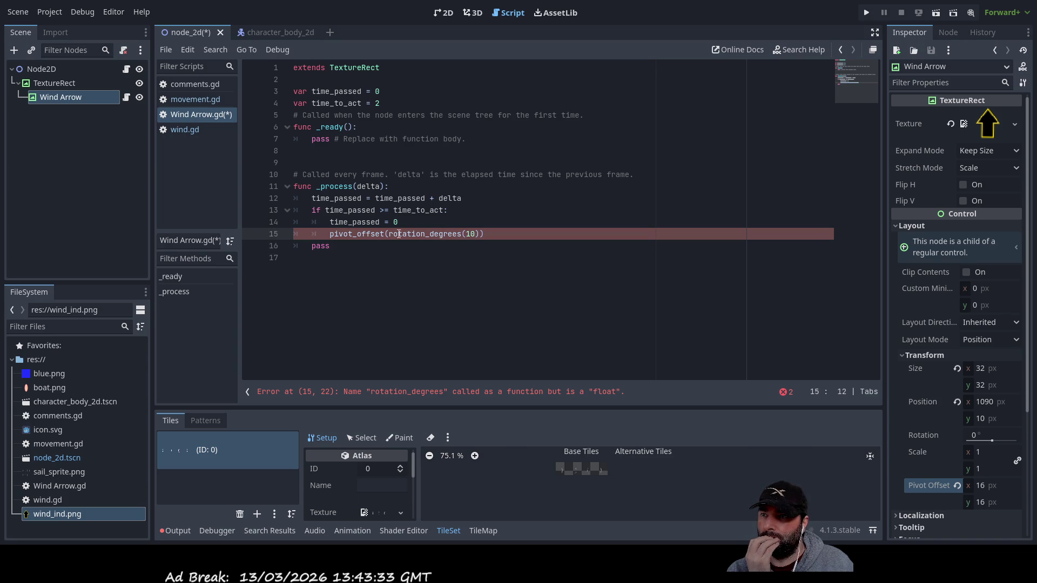
drag(391, 234, 466, 233)
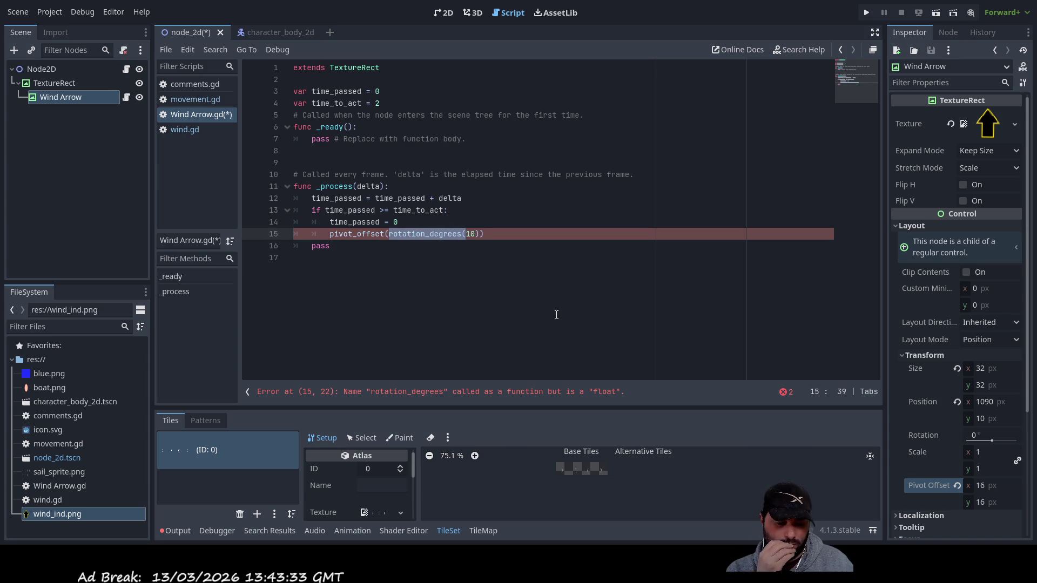
key(BackSpace)
key(BackSpace)
key(BackSpace)
key(BackSpace)
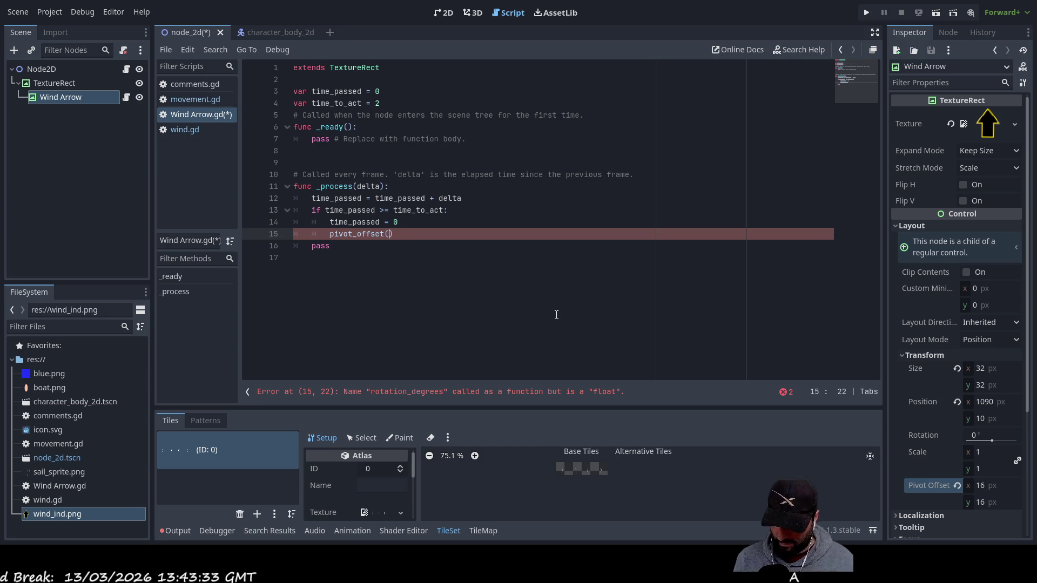
text(3.)
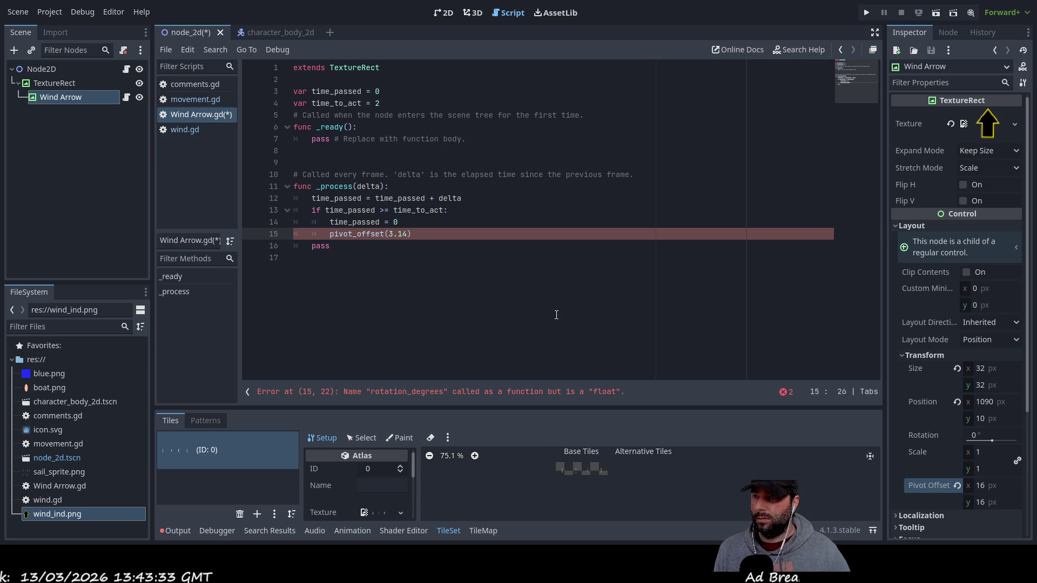
text(14)
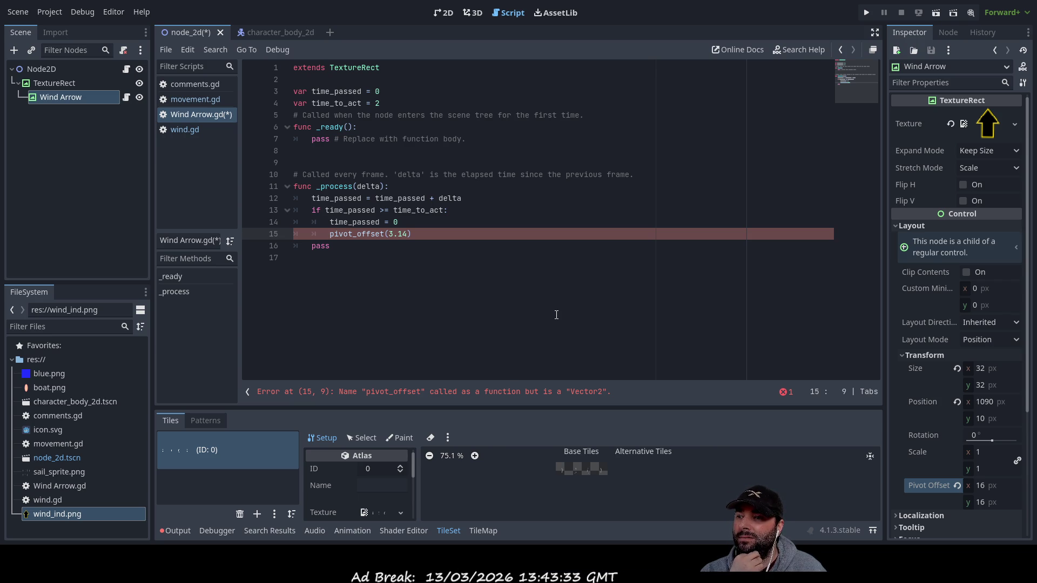
Insert an empty line above pivot_offset(3.14) and view Wind Arrow's signals in the Node tab
key(Return)
key(Up)
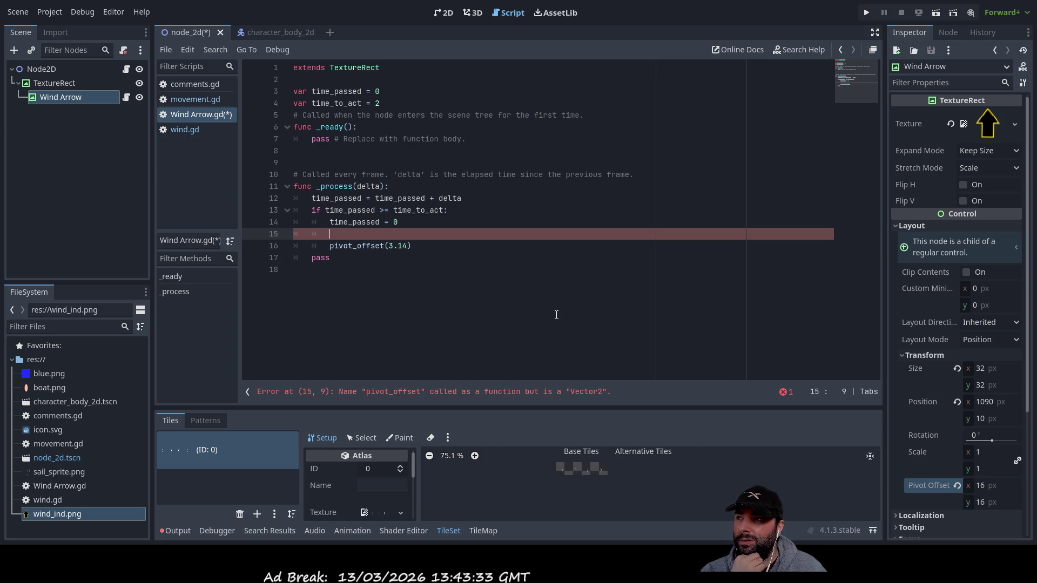
click(70, 99)
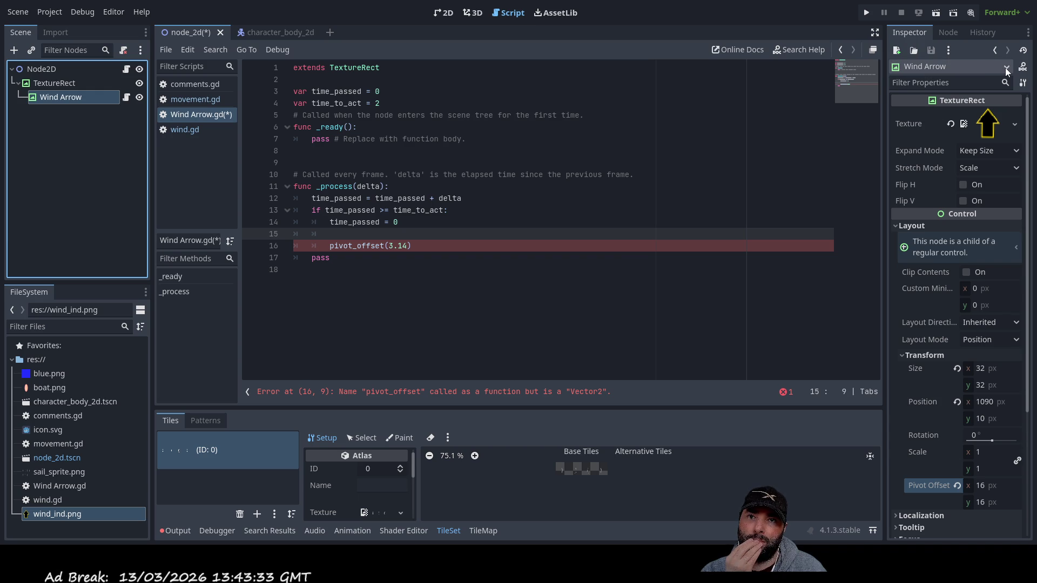
click(949, 34)
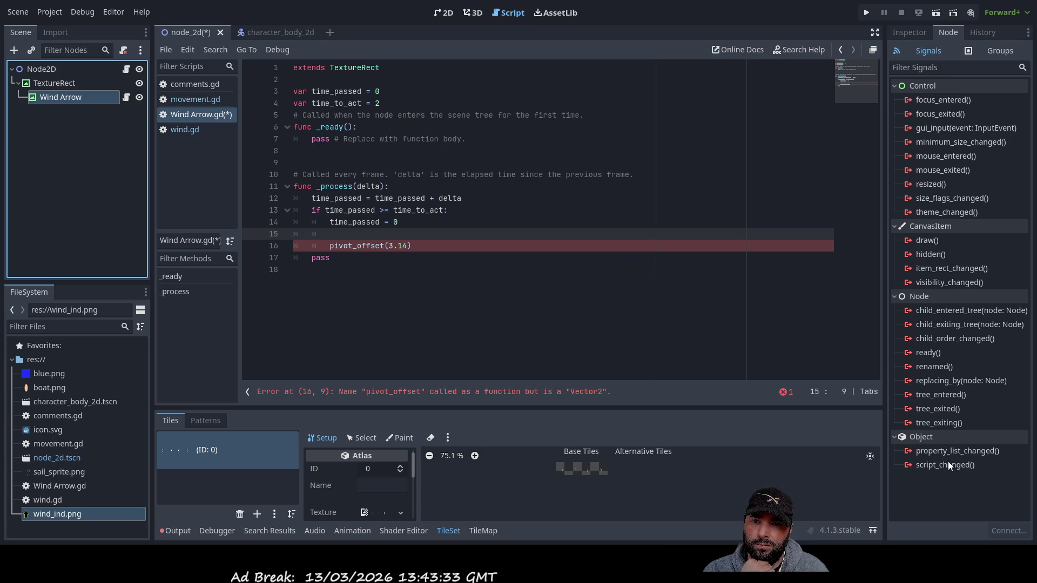
click(933, 467)
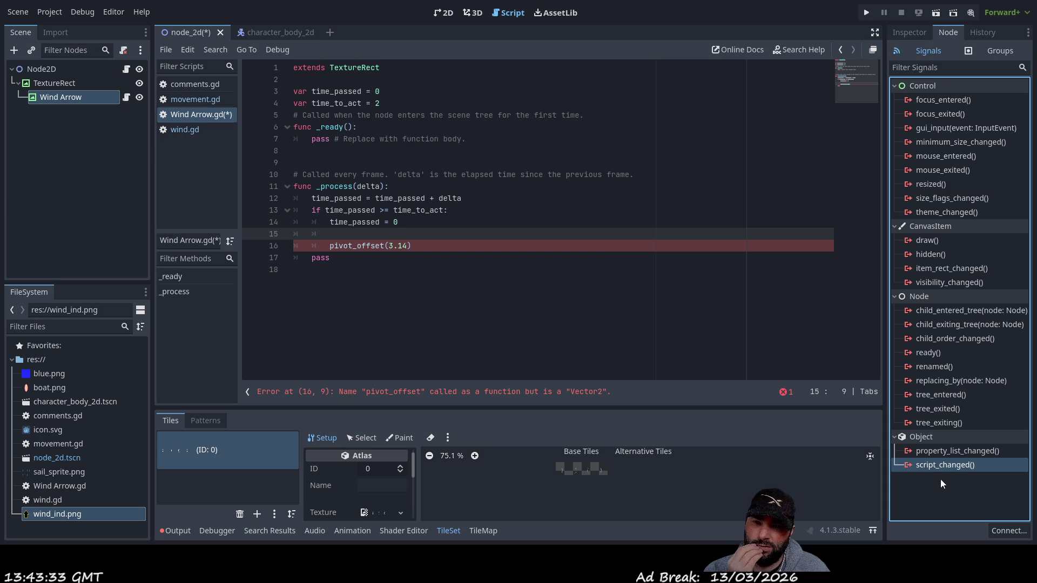
click(945, 452)
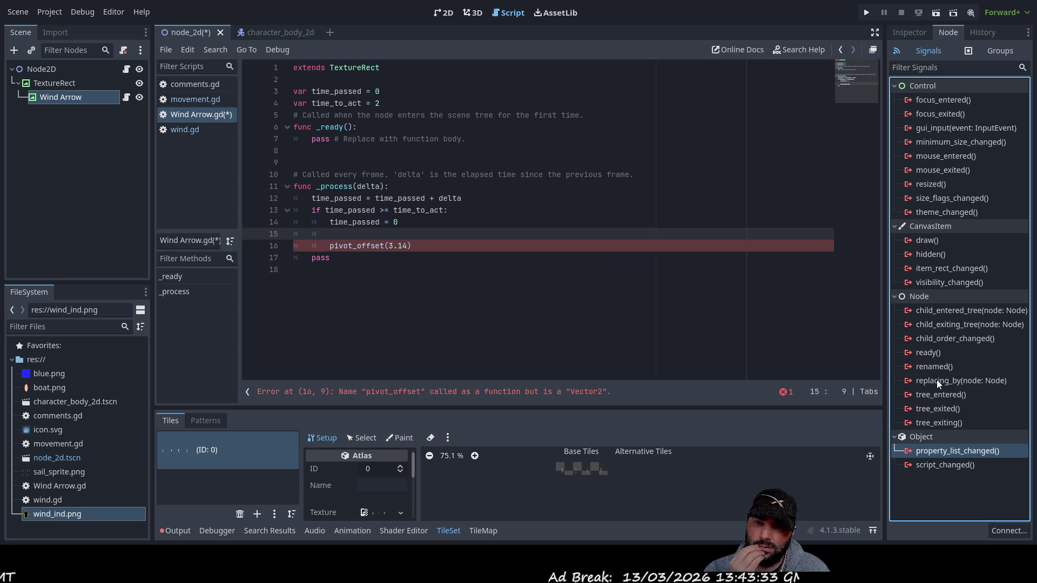
click(928, 352)
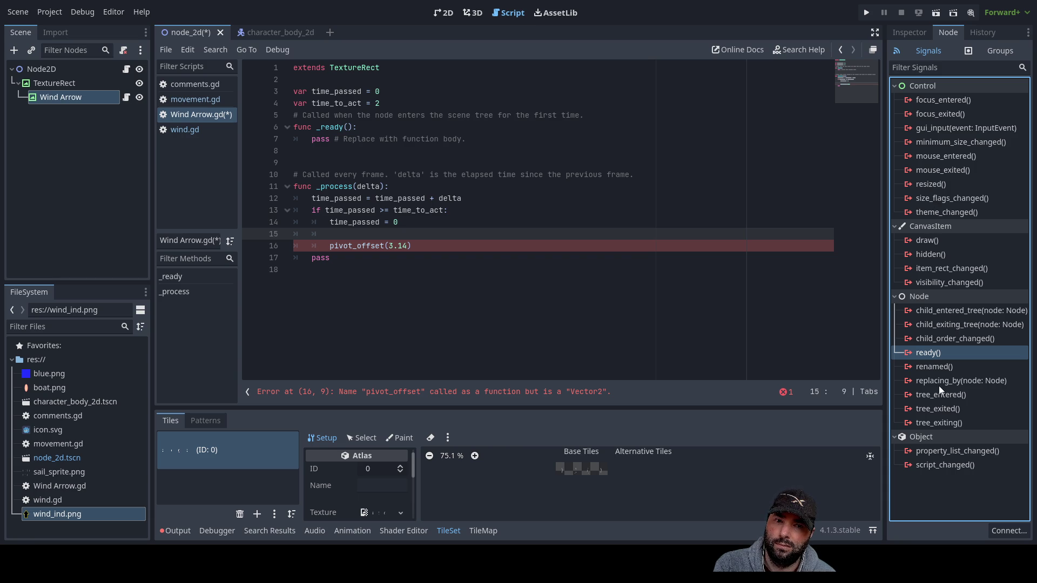
click(381, 262)
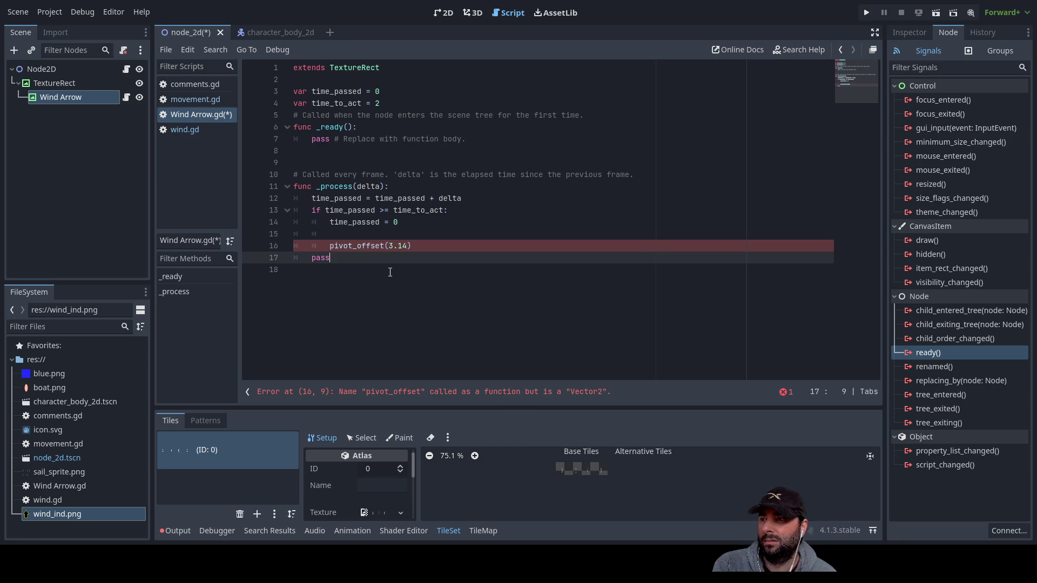
click(352, 236)
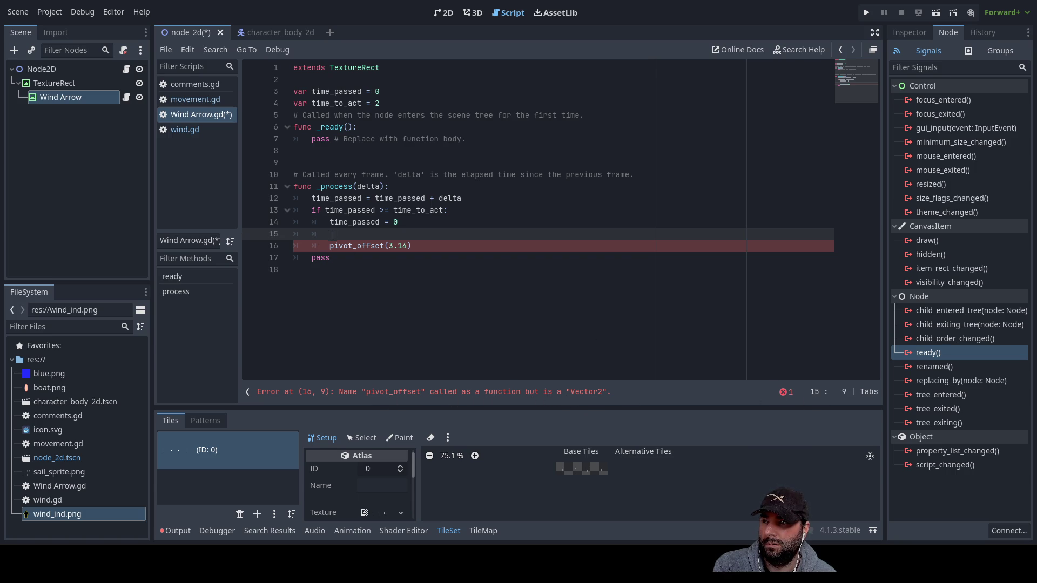
click(910, 33)
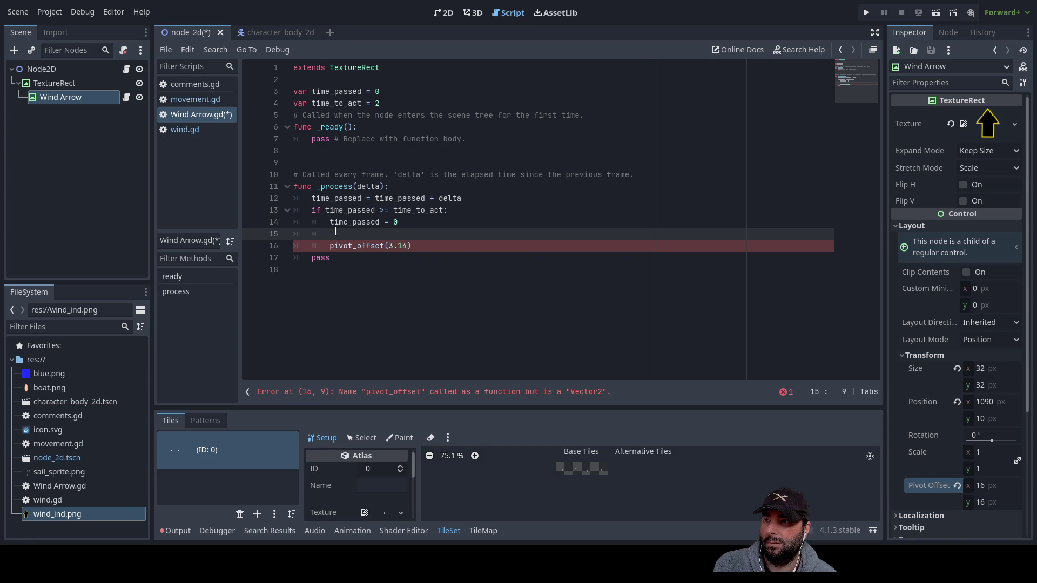
Type 'win' on line 15, then erase the partial 'win' and 'get' text
text(w)
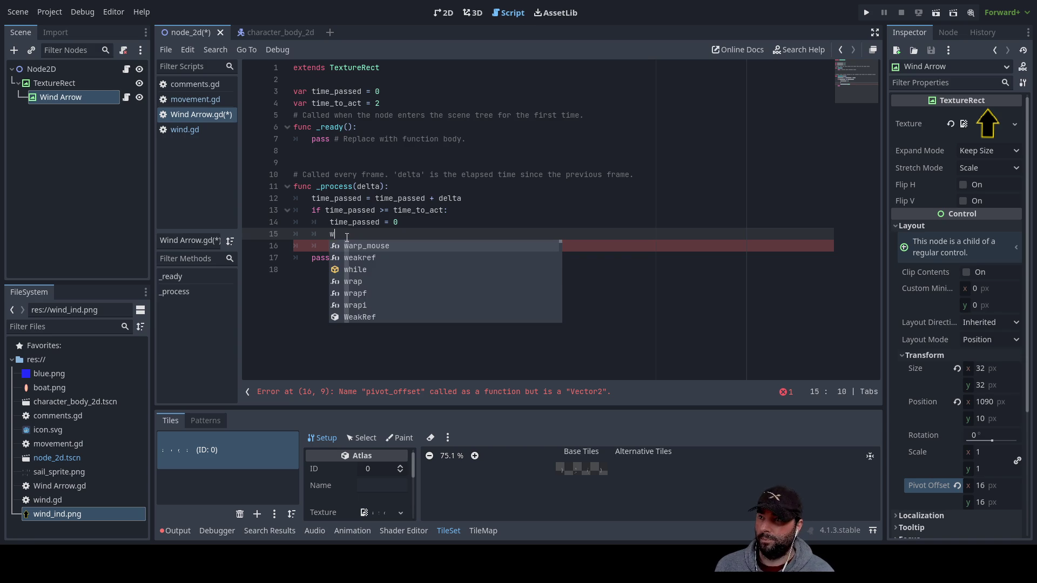
text(i)
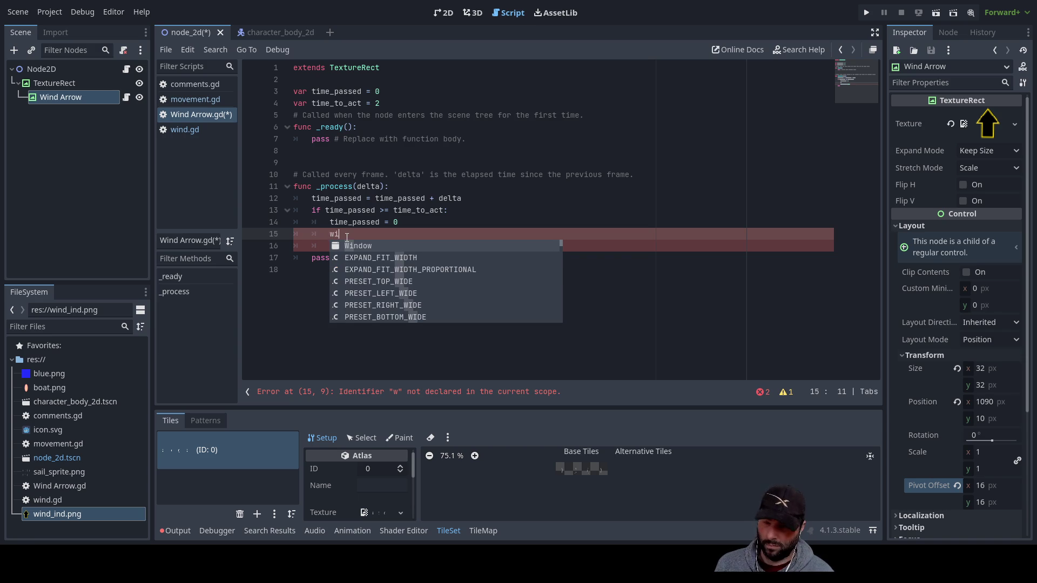
text(n)
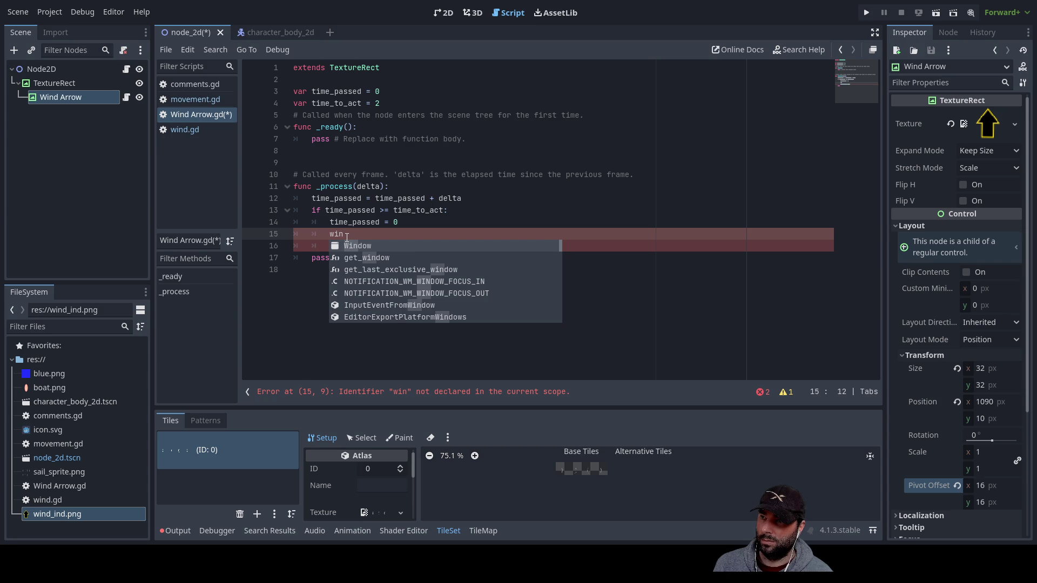
key(BackSpace)
key(BackSpace)
key(BackSpace)
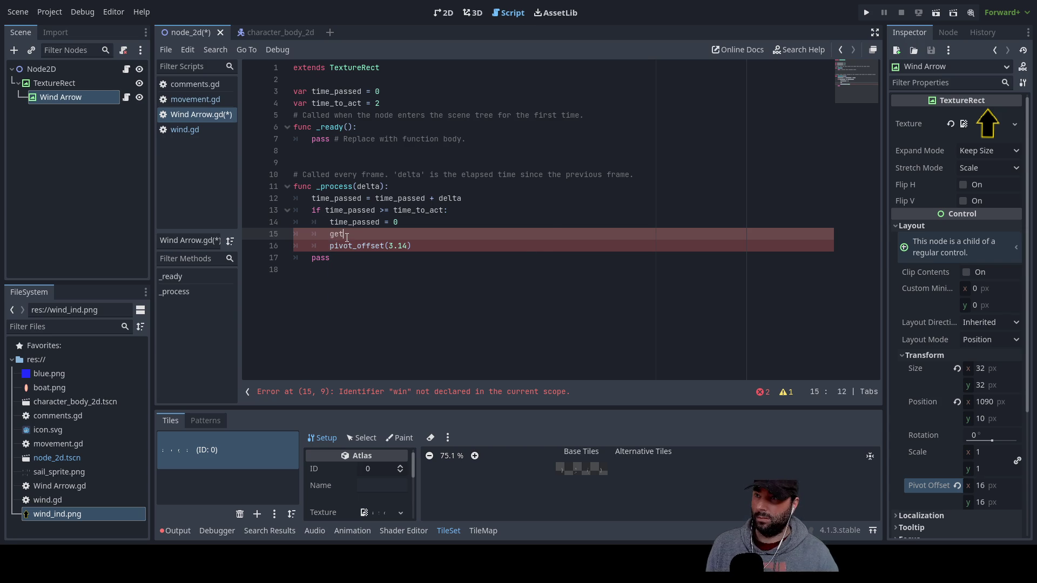
key(BackSpace)
key(BackSpace)
key(BackSpace)
text($windarrow.rotation_degrees = 10)
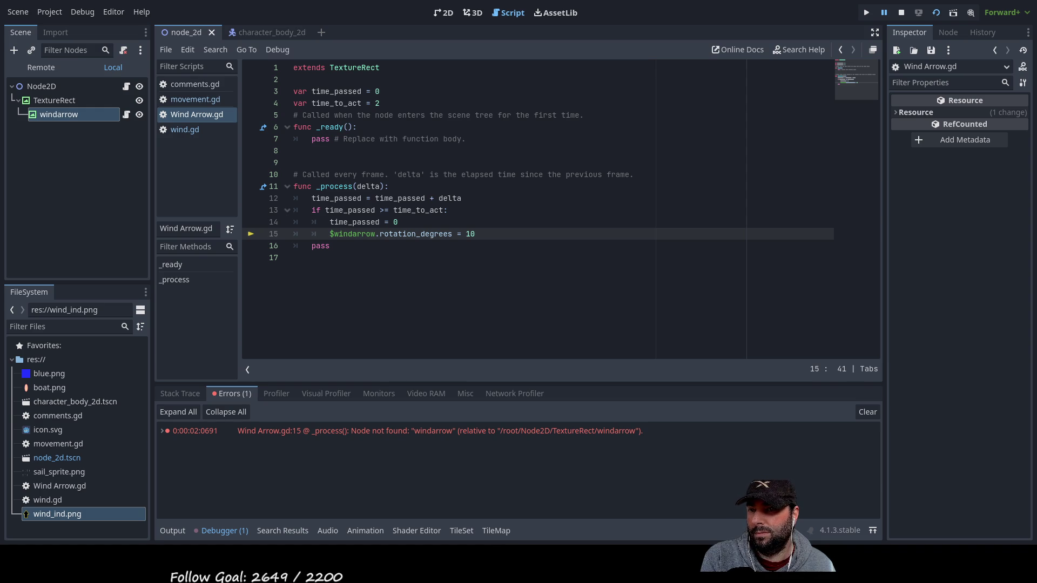
Select the $windarrow reference on line 15
double_click(347, 236)
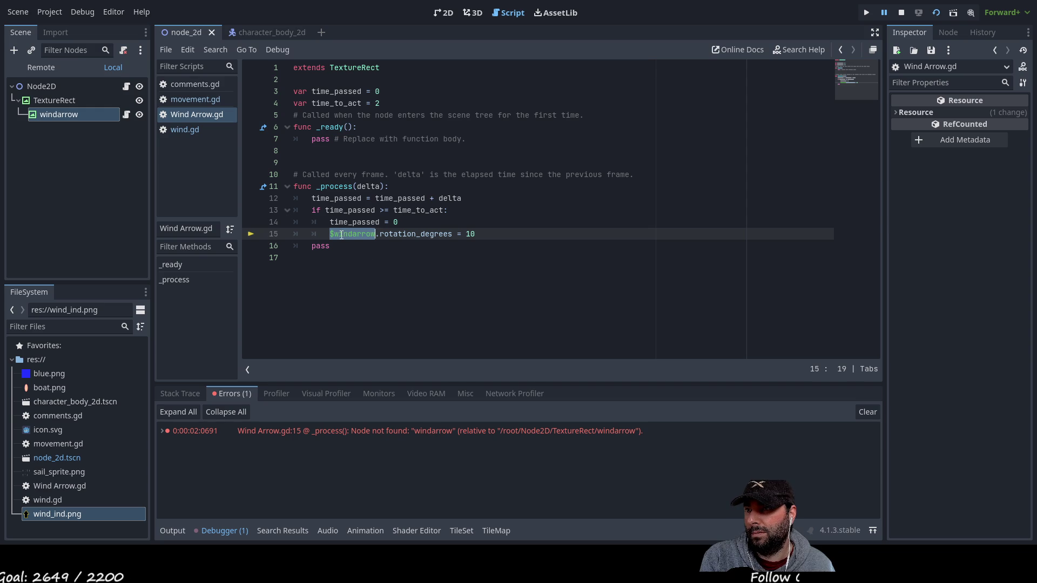
click(349, 161)
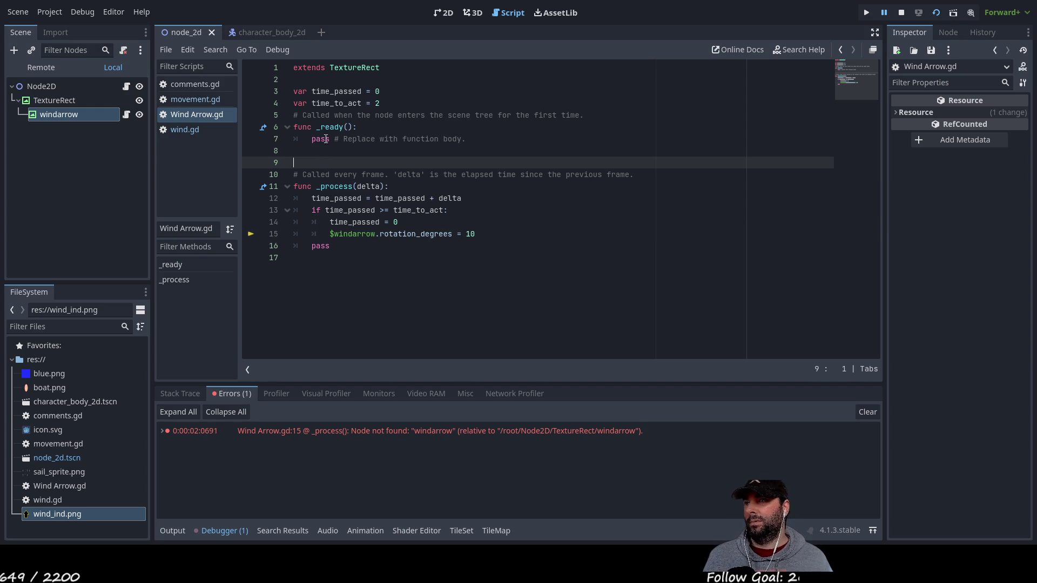
click(377, 80)
key(Return)
key(Up)
text(get)
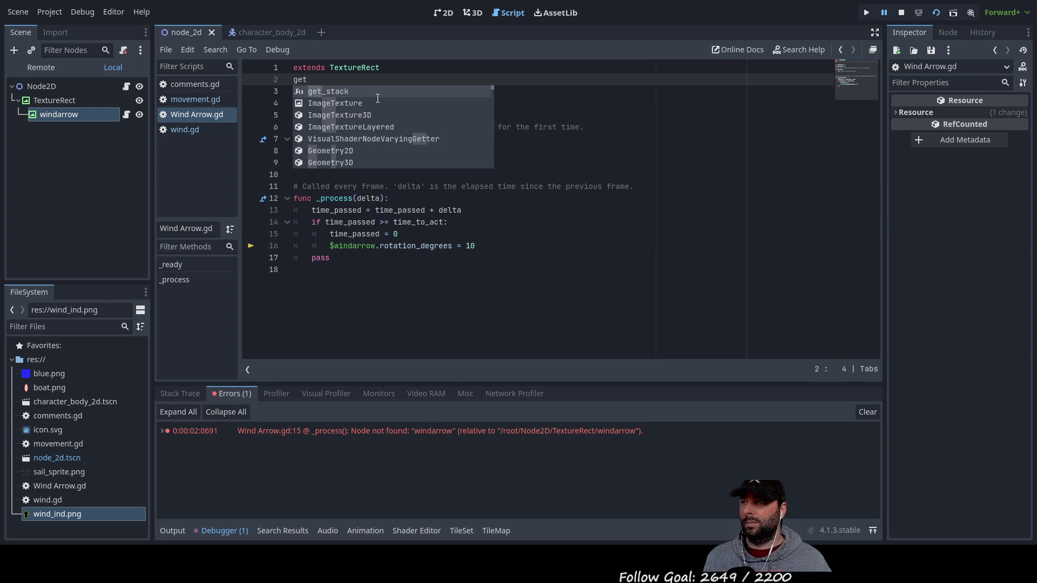
key(Down)
key(Down)
key(Down)
key(Up)
key(Up)
key(Up)
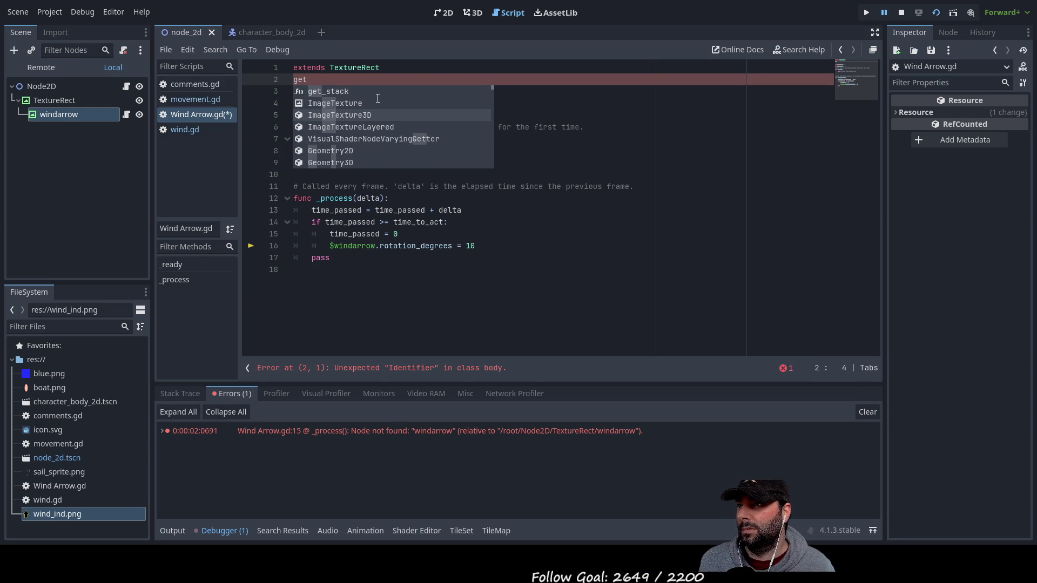
key(Up)
key(Down)
key(Up)
key(Down)
key(Down)
key(Down)
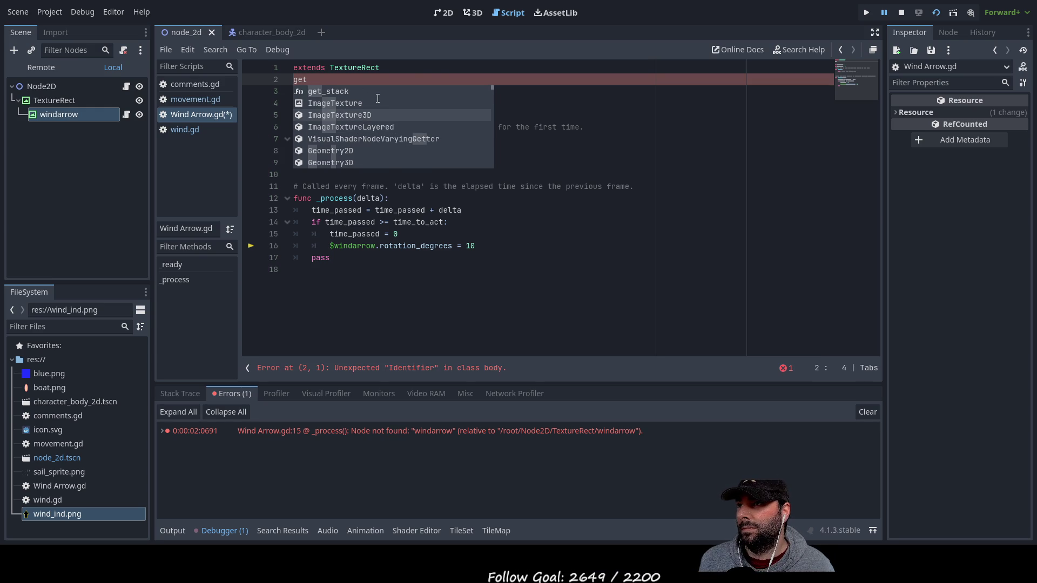
key(Down)
key(Down)
key(Down)
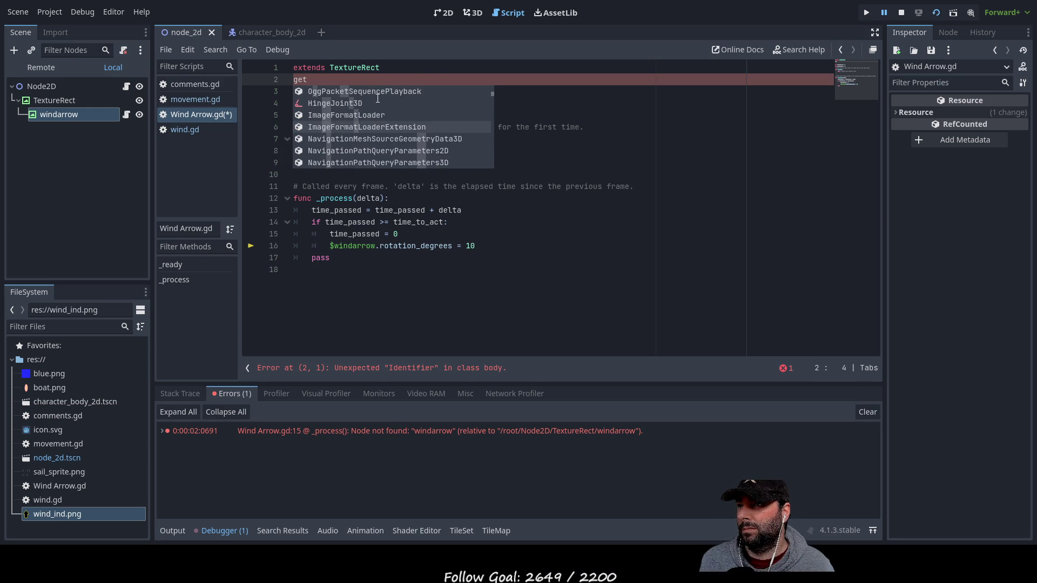
key(Down)
key(Down)
key(Down)
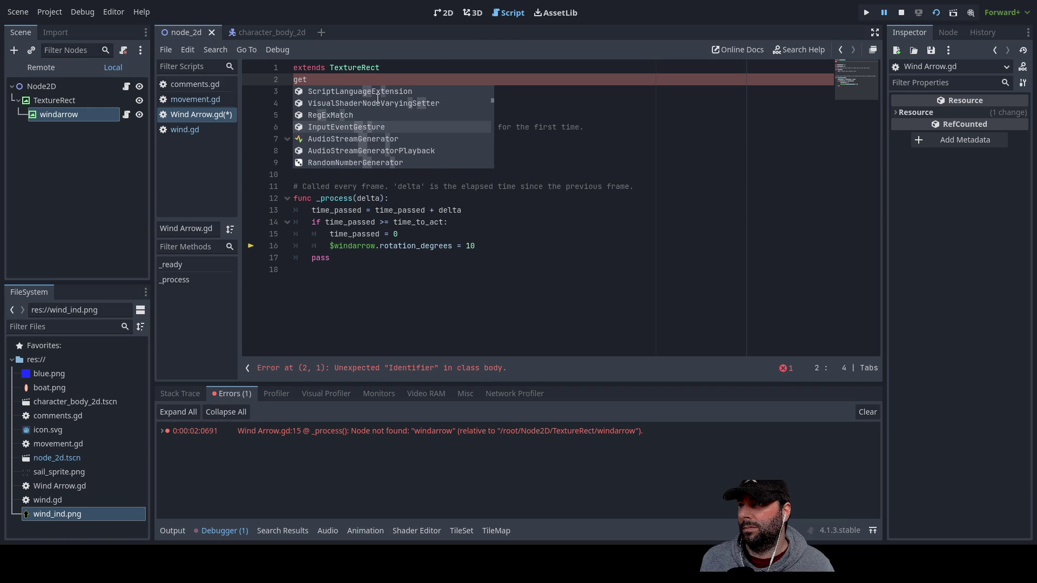
key(Down)
key(Down)
key(Down)
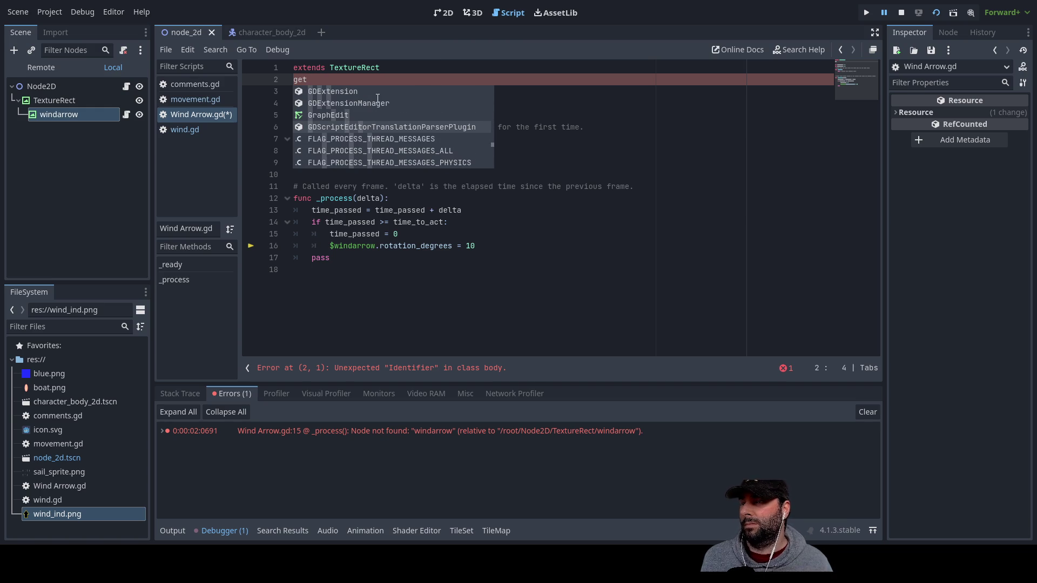
key(Escape)
key(BackSpace)
key(BackSpace)
key(BackSpace)
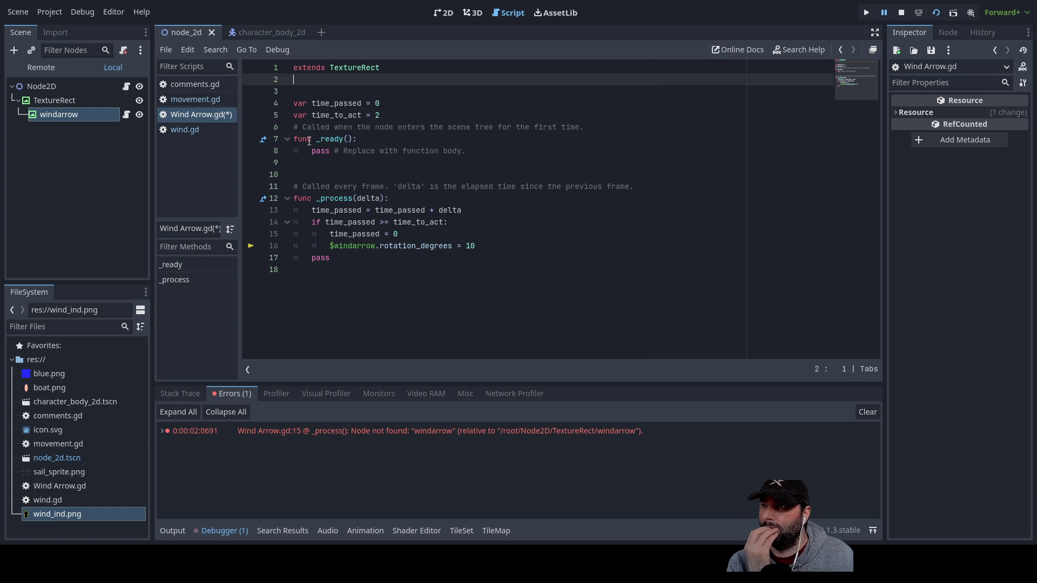
Wrap the $windarrow reference on line 16 in a get_node() call
click(331, 247)
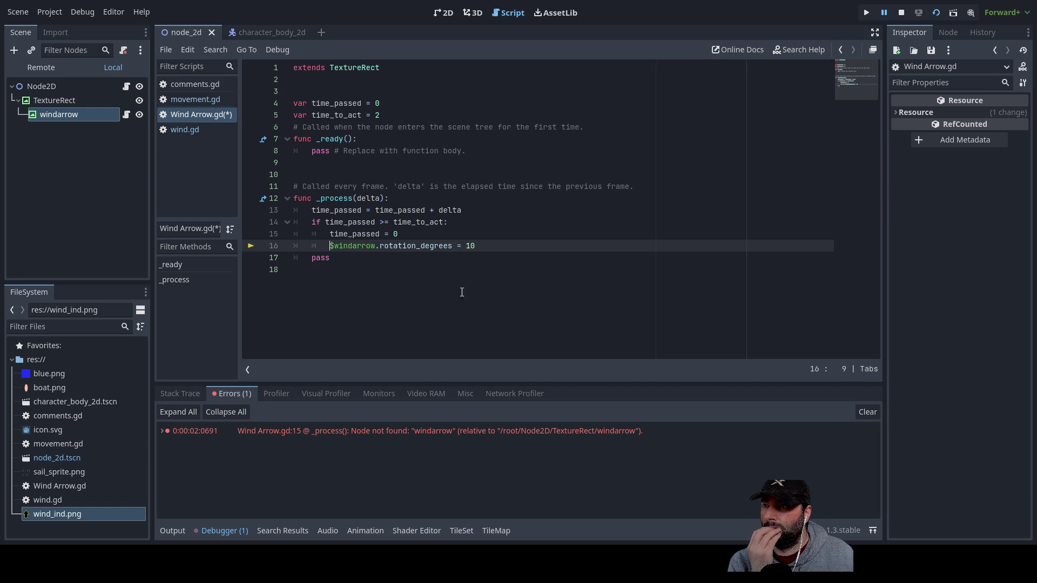
text(get_no)
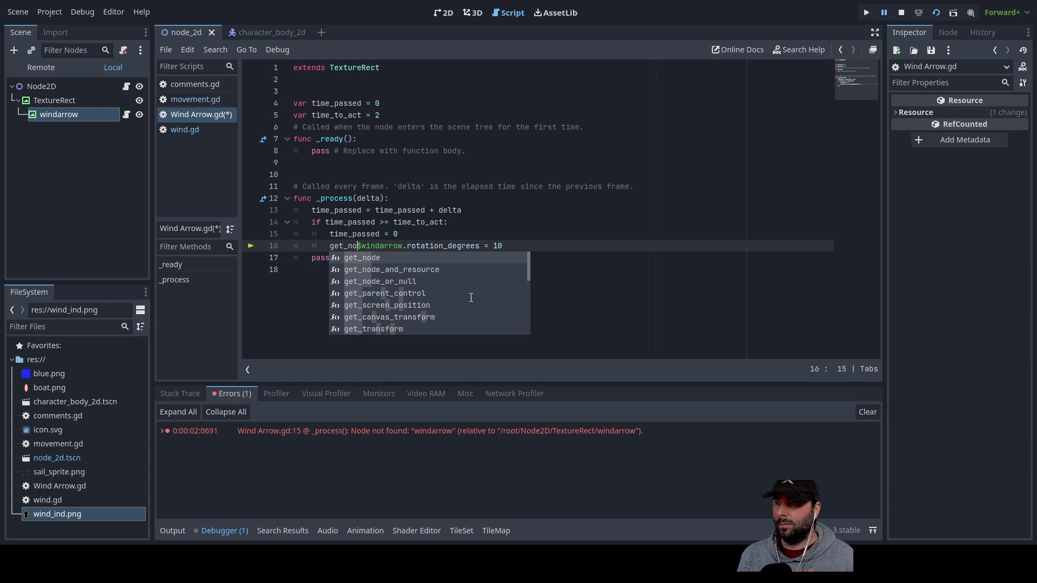
text(de)
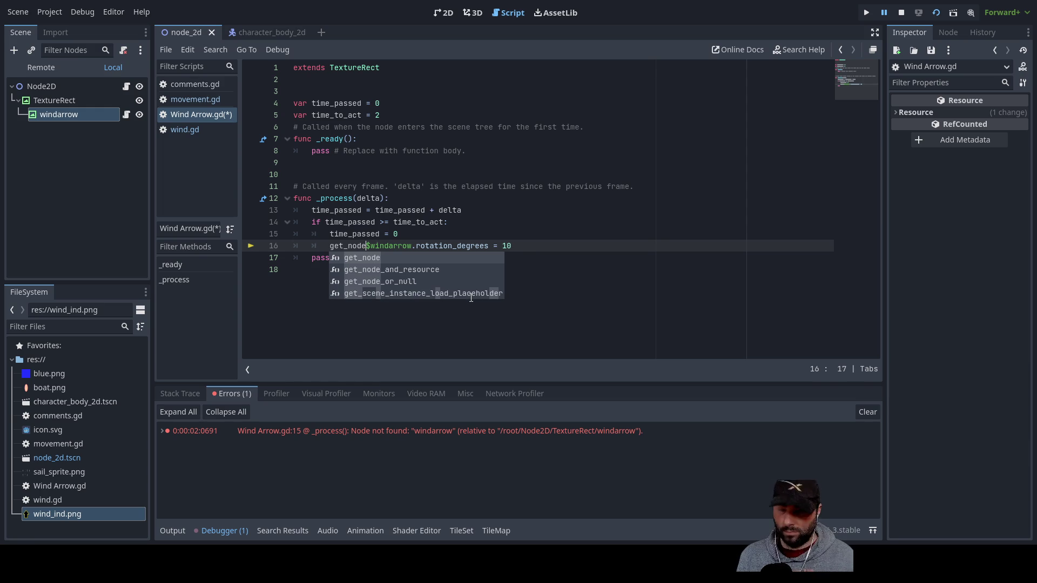
text(()
key(Delete)
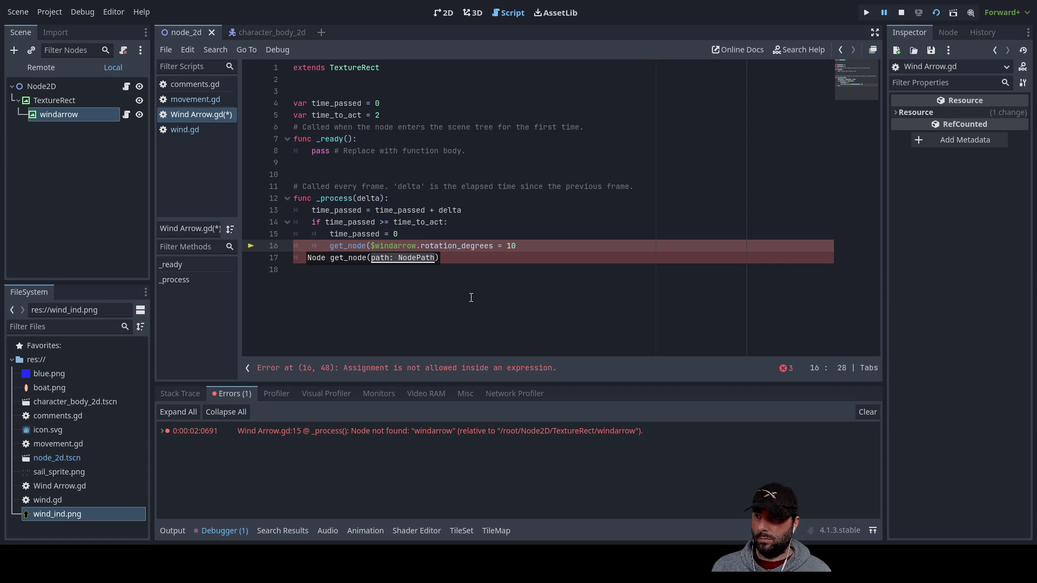
text())
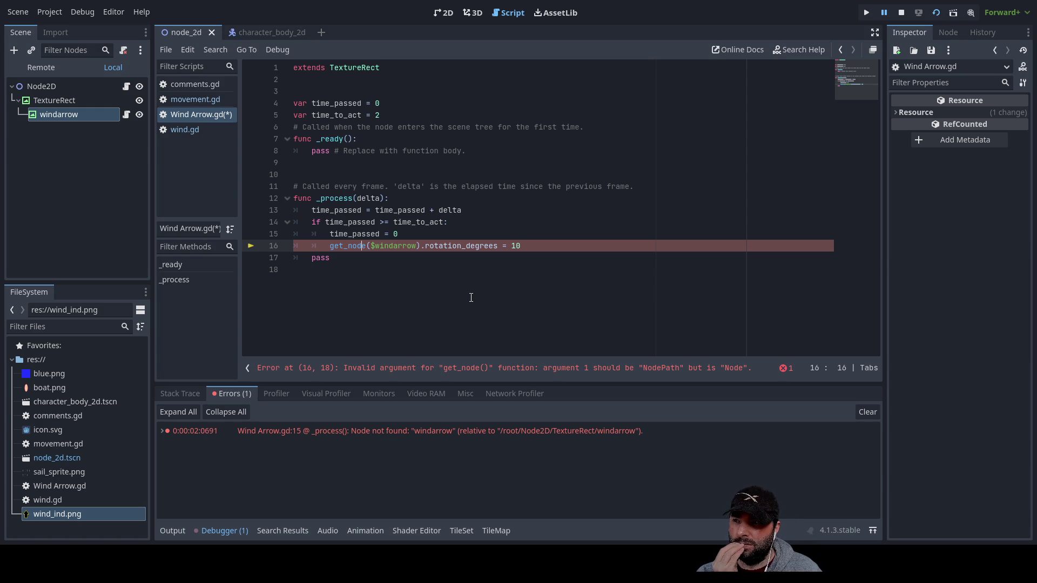
key(Right)
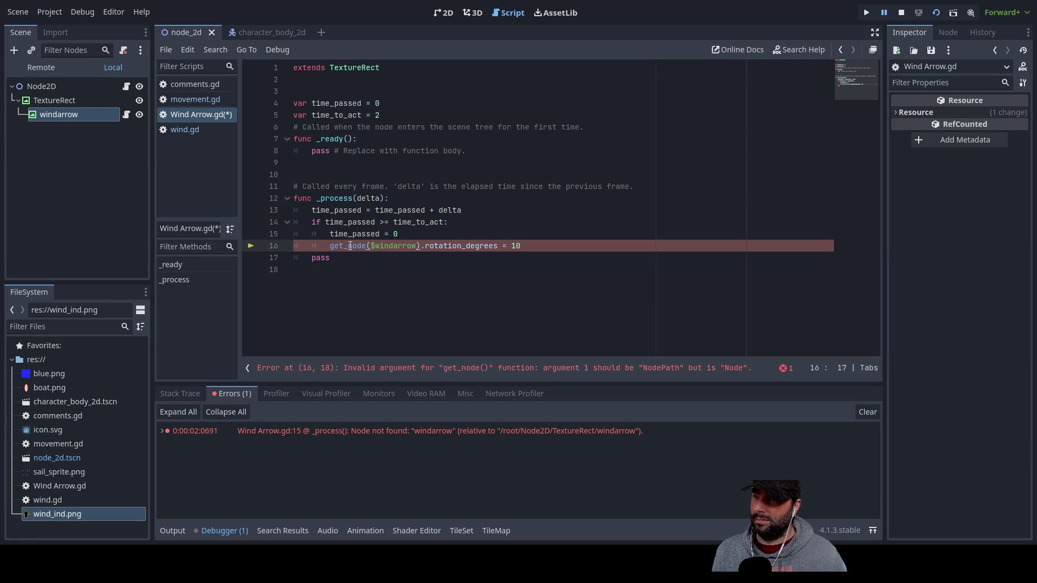
click(372, 246)
text(/,)
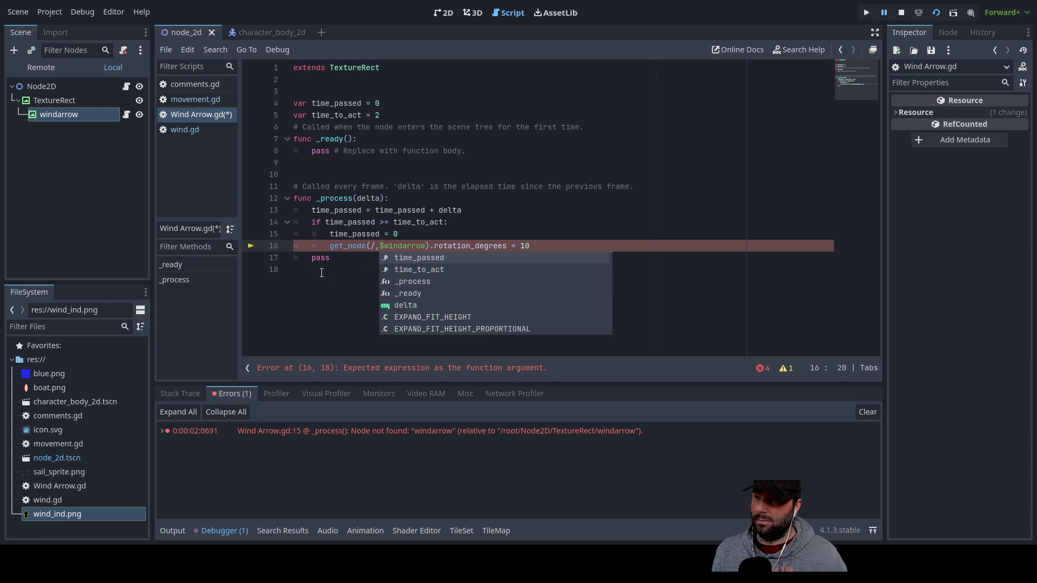
key(Left)
key(BackSpace)
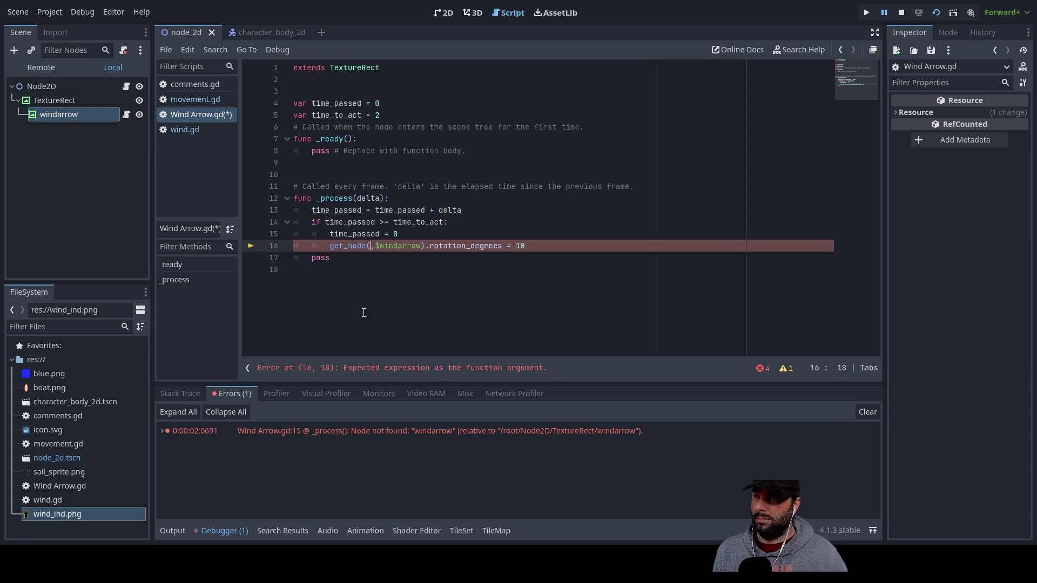
text("")
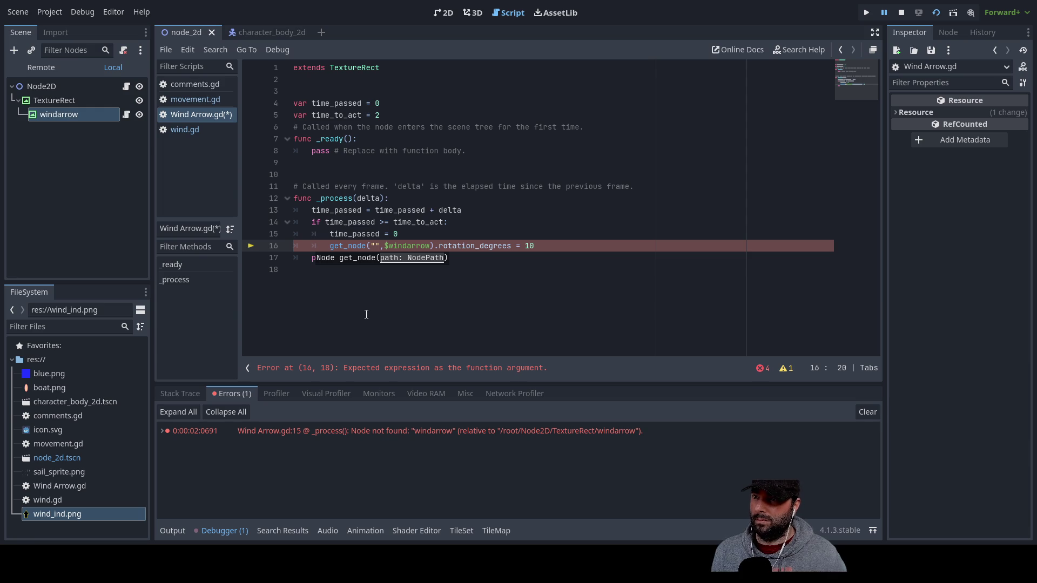
Make the get_node argument the quoted string 'windarrow', then save and run the scene
click(379, 316)
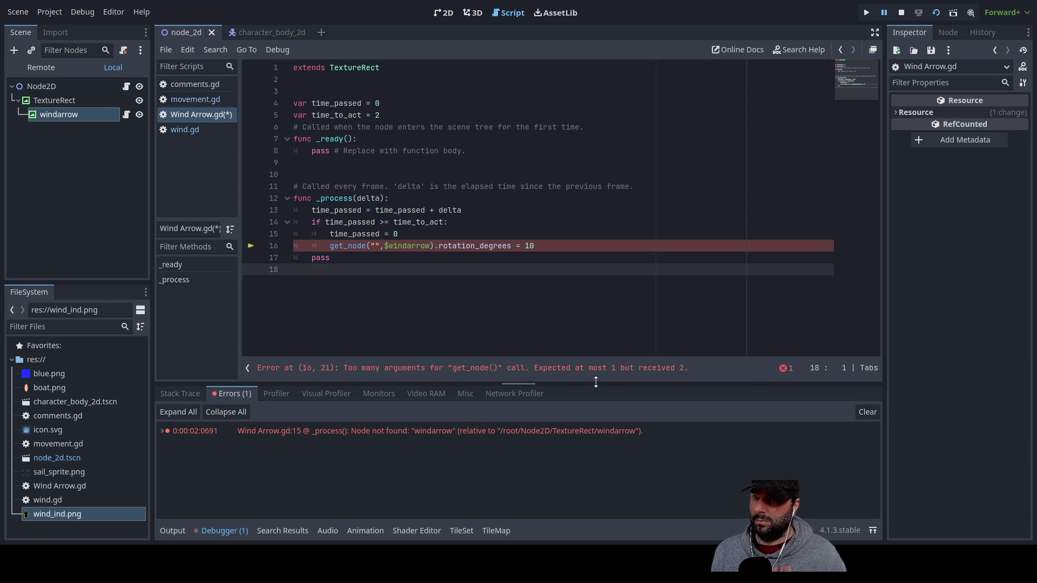
click(384, 246)
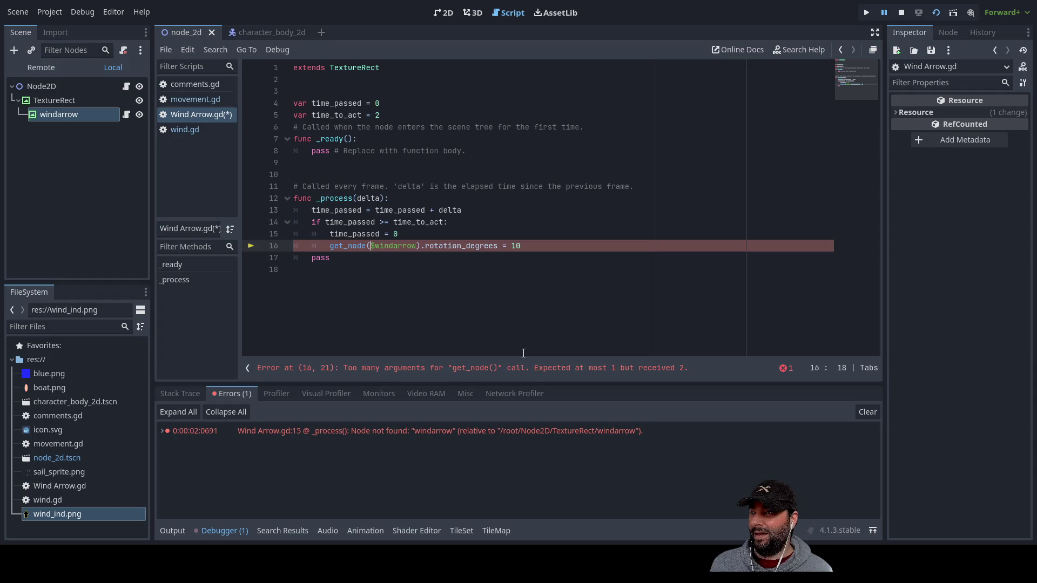
key(BackSpace)
key(BackSpace)
key(BackSpace)
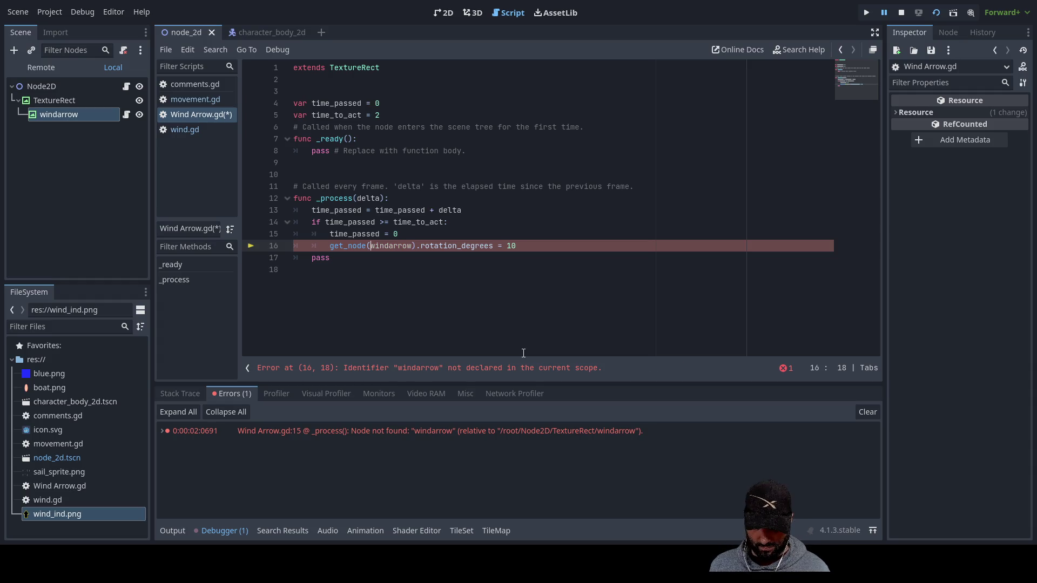
text($)
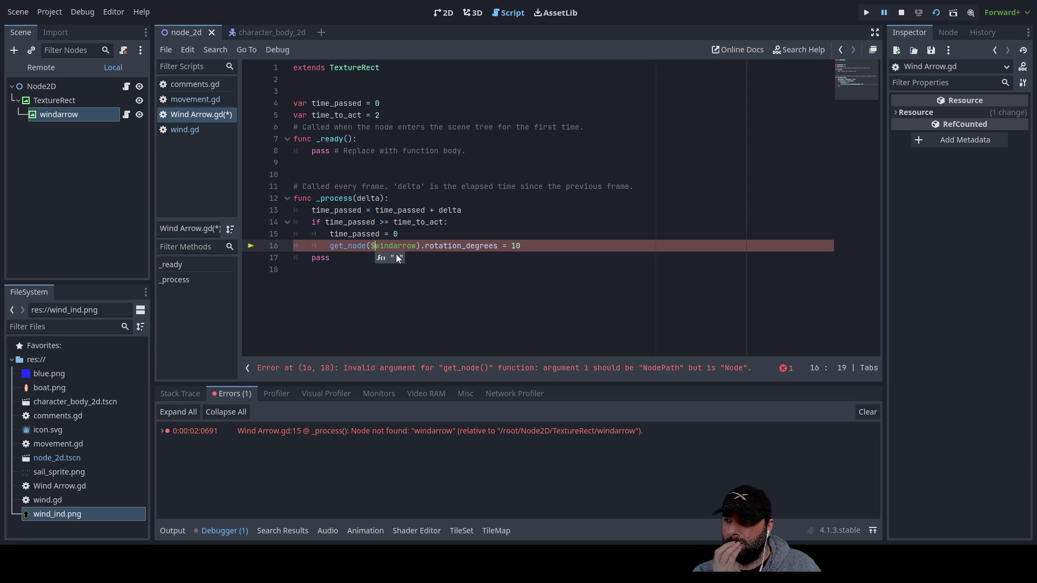
key(BackSpace)
text(")
key(Right)
key(Right)
key(Right)
key(Right)
text(")
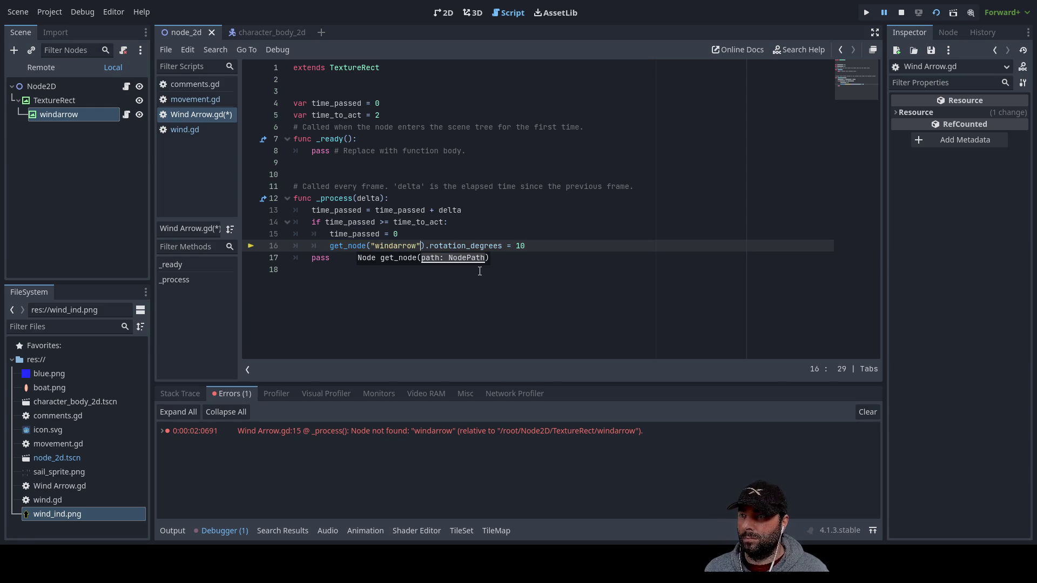
click(574, 274)
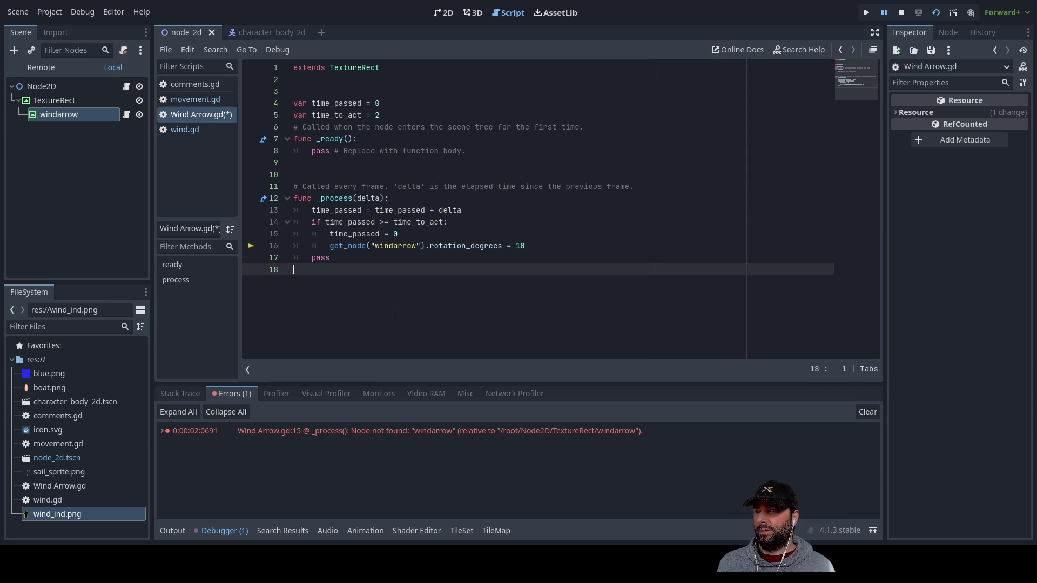
click(935, 14)
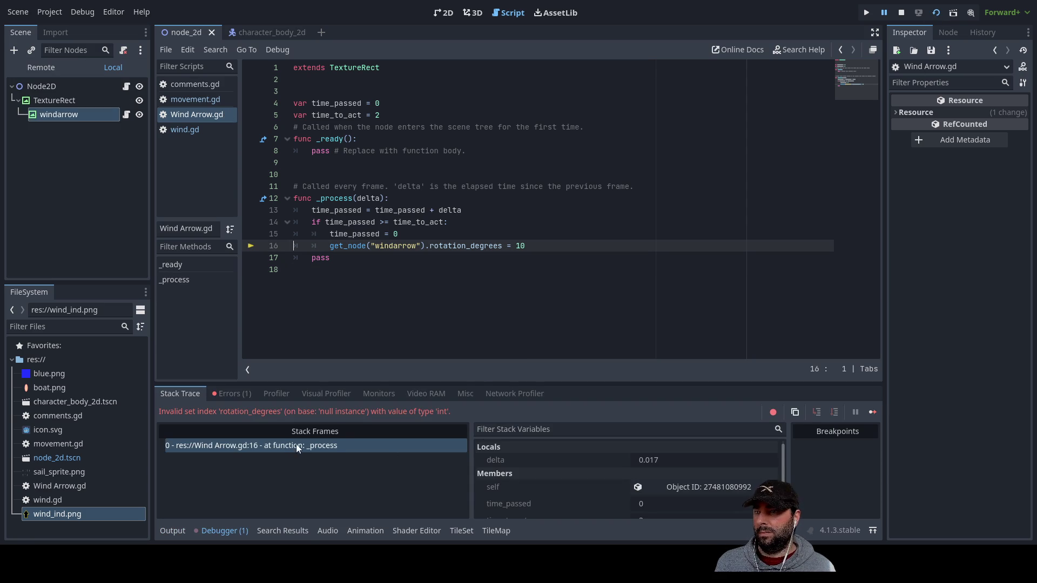
Show the debugger's Errors tab with the Node not found error for windarrow
click(234, 394)
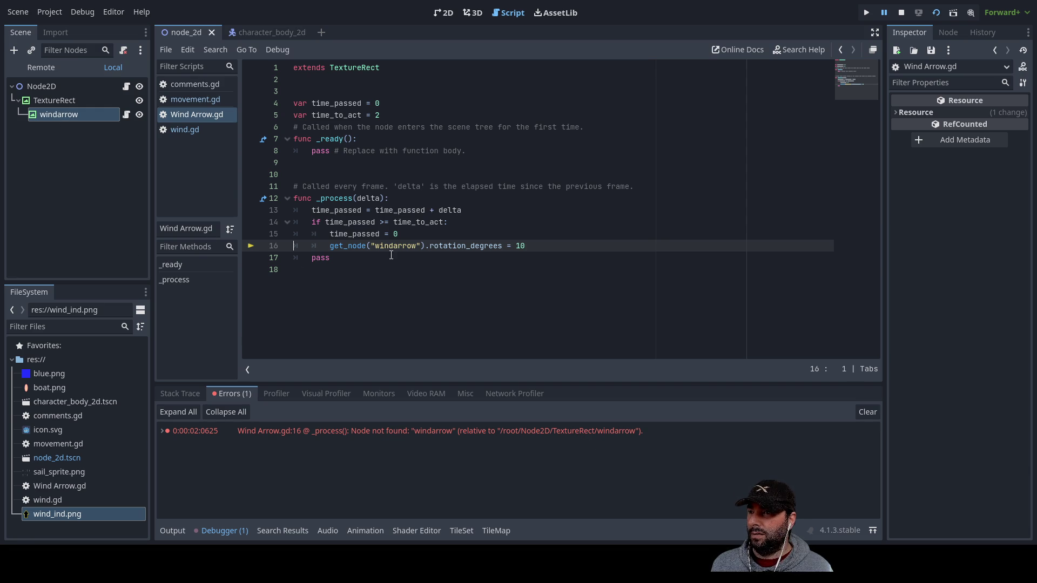
Select the windarrow node and scroll through its Inspector properties
click(63, 115)
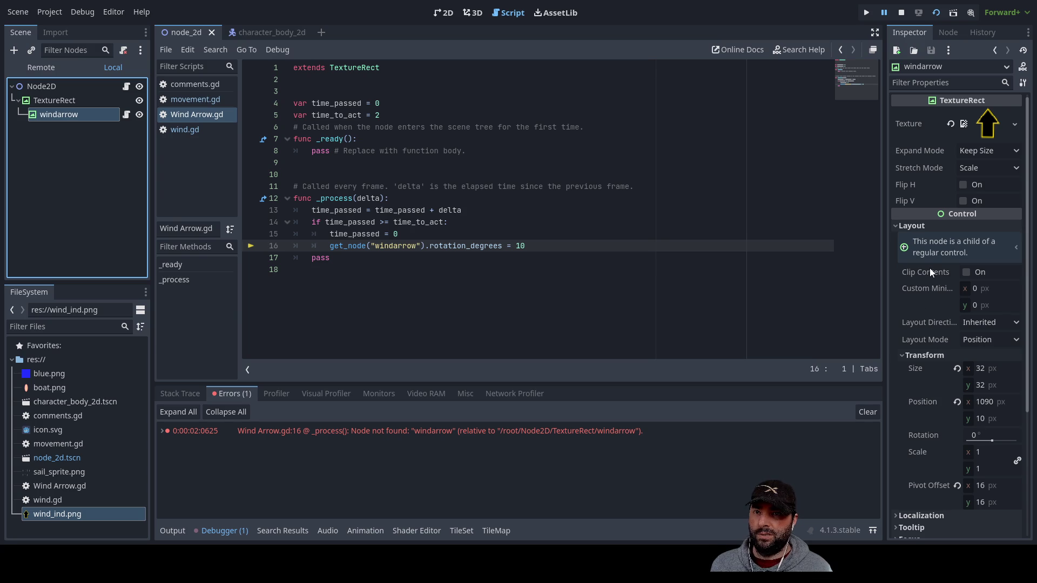
scroll(928, 267, down, 4)
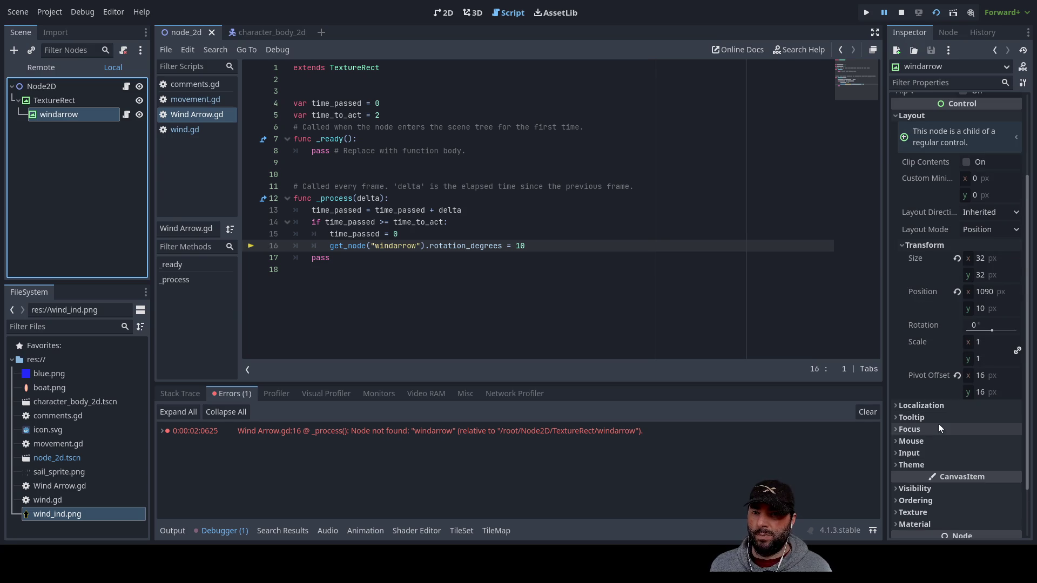
scroll(932, 304, up, 4)
scroll(932, 305, down, 6)
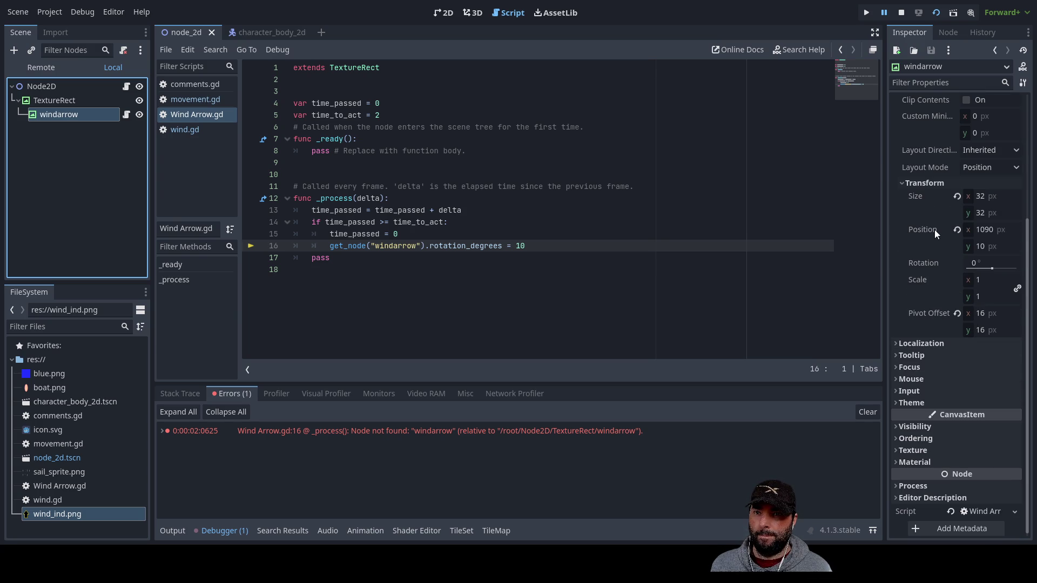
Replace 'windarrow' with 'rotation' in line 16's get_node, then save and run the scene
double_click(393, 246)
text(rotation)
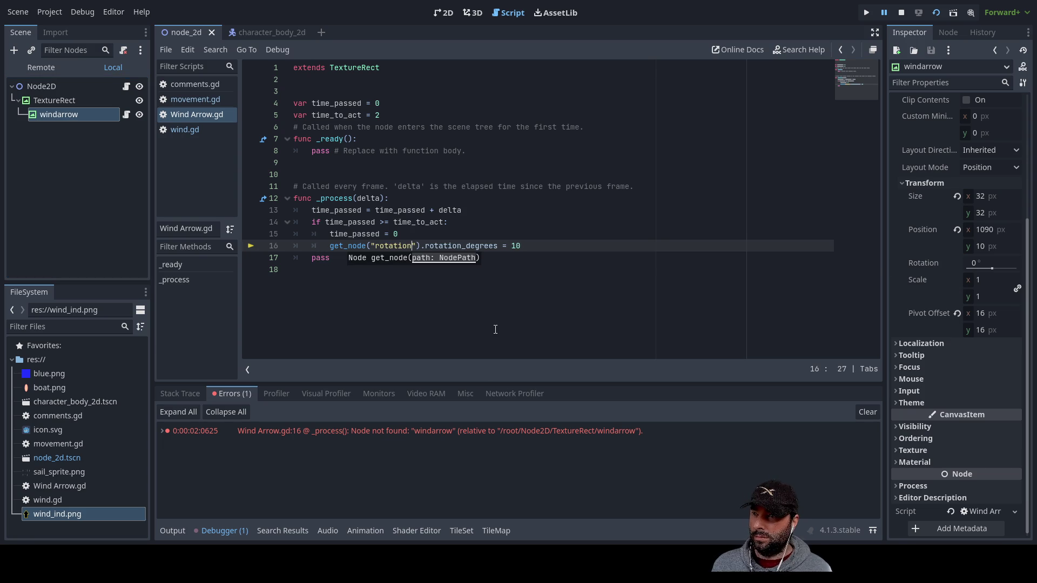
click(437, 314)
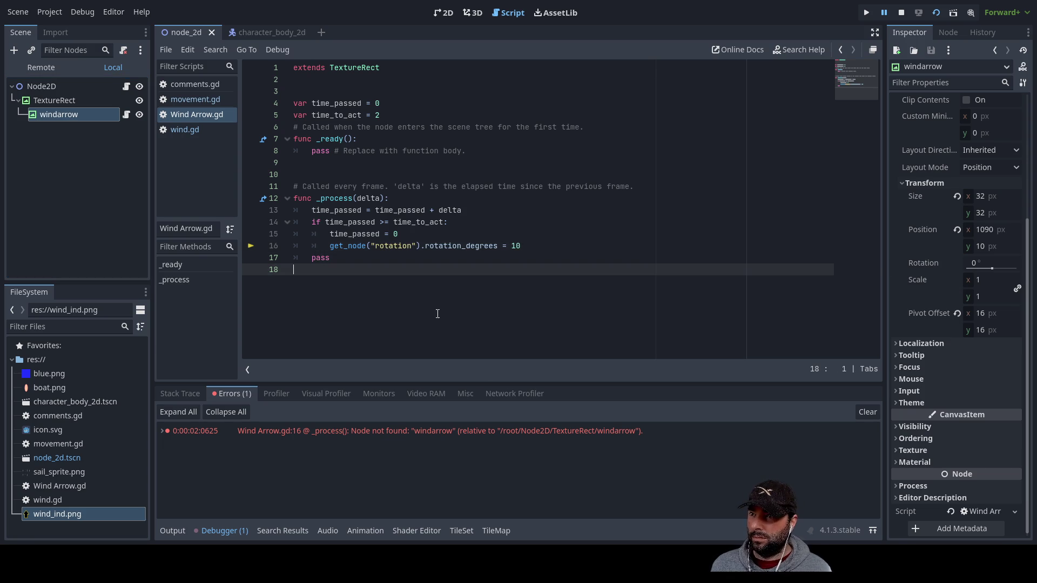
click(935, 13)
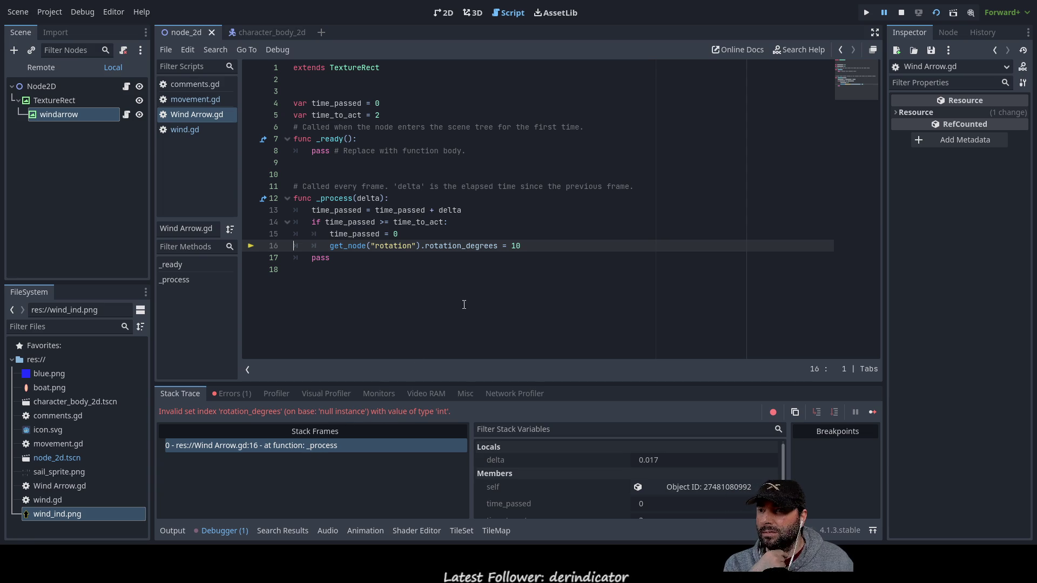
double_click(462, 246)
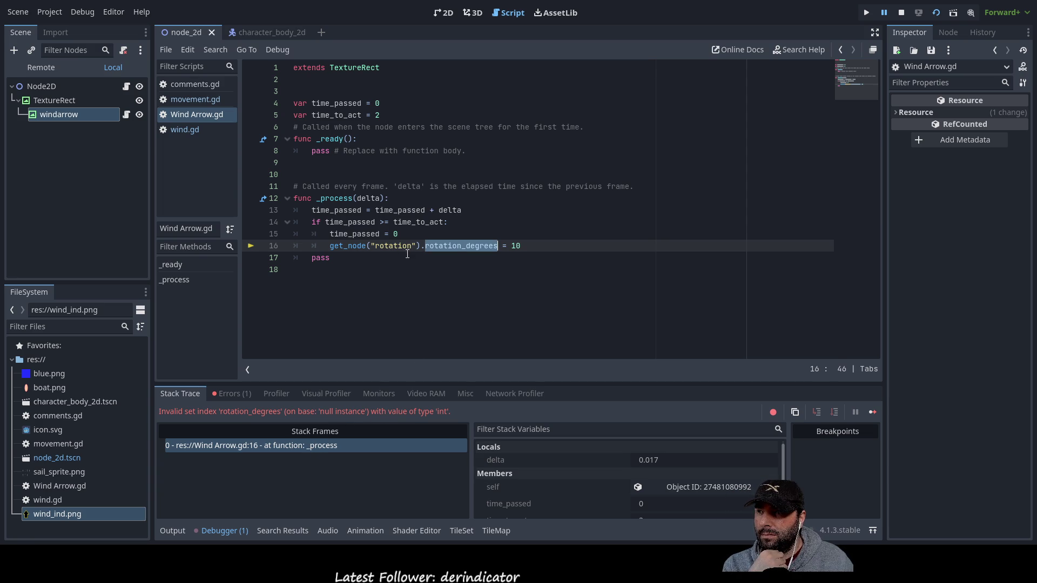
Add an indented line 17 above pass, type 'set', and browse the setter suggestions
click(336, 246)
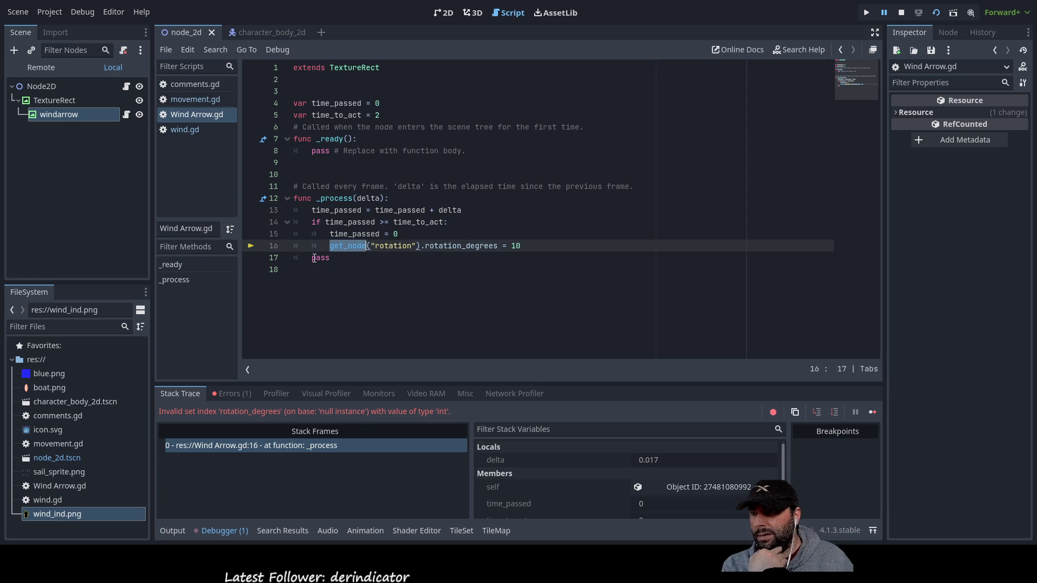
key(Down)
key(Return)
key(Up)
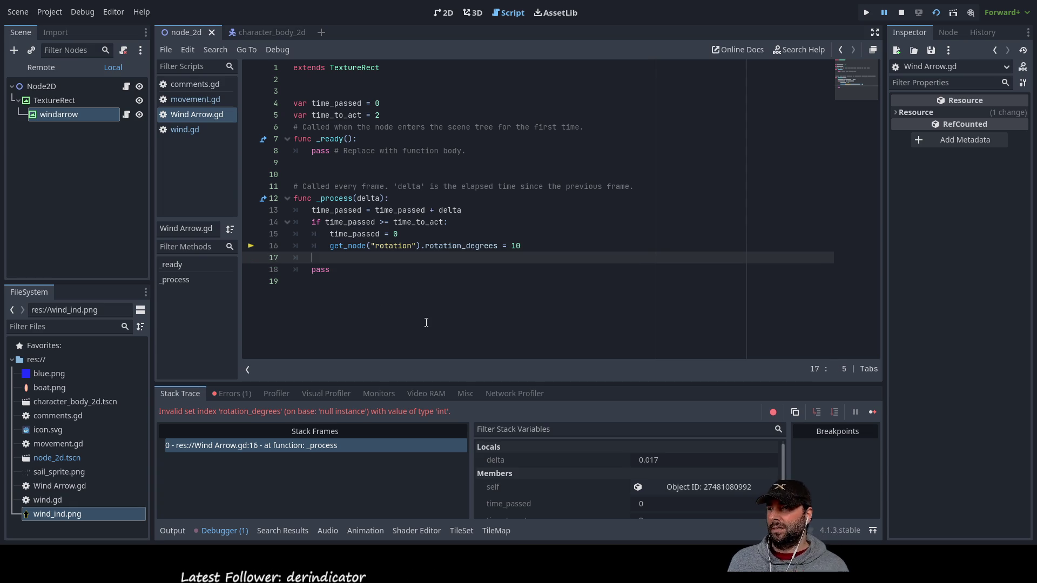
key(Tab)
text(set)
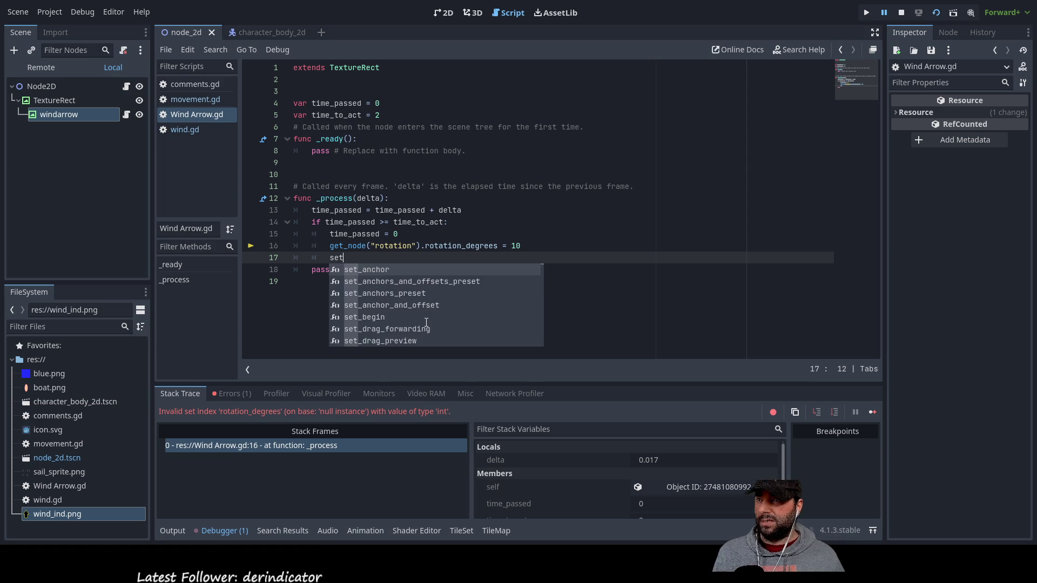
key(Down)
key(Down)
key(Down)
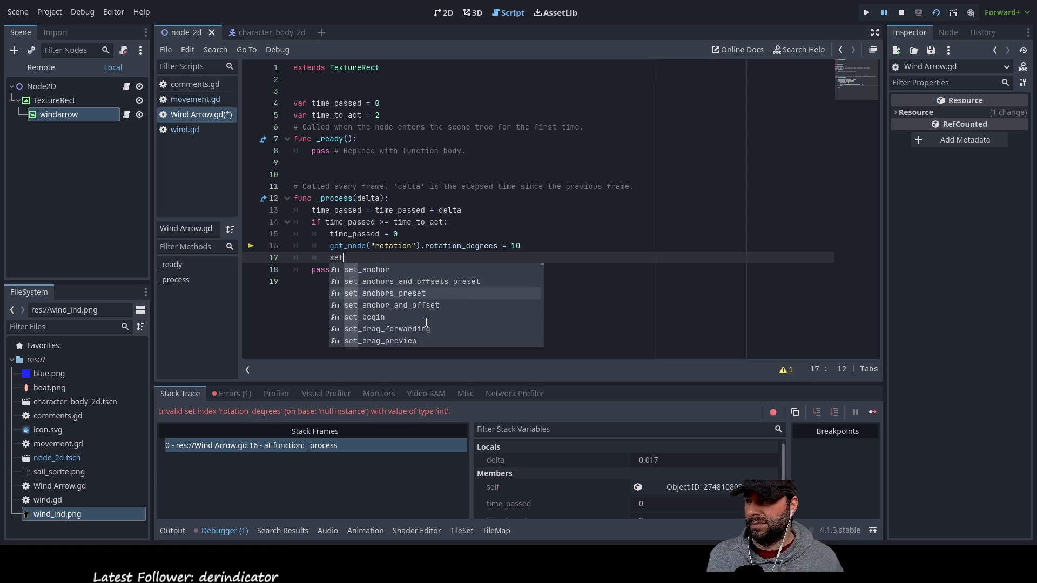
key(Up)
key(Up)
key(Up)
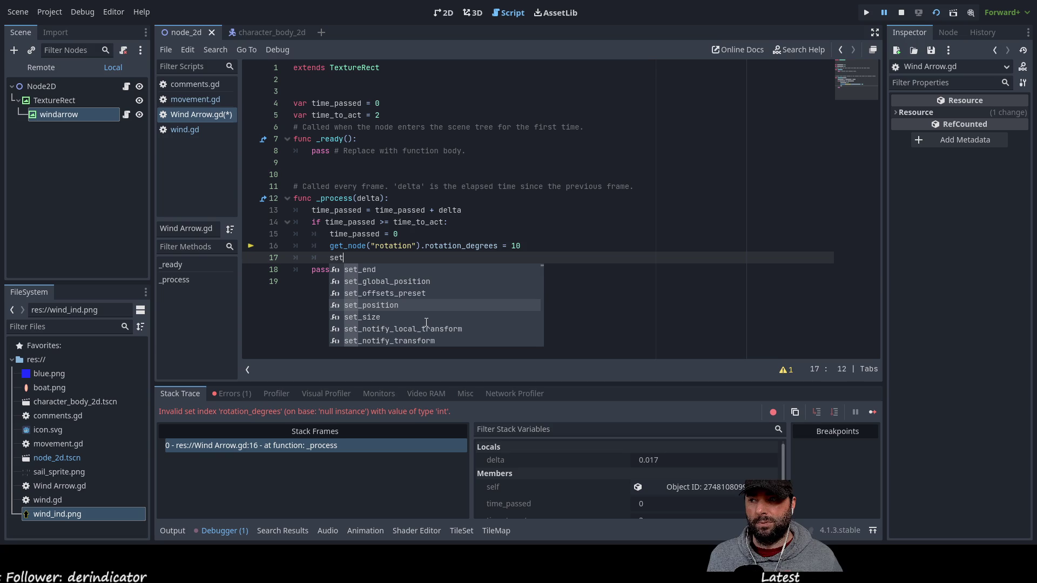
key(Down)
key(Up)
key(Up)
key(Up)
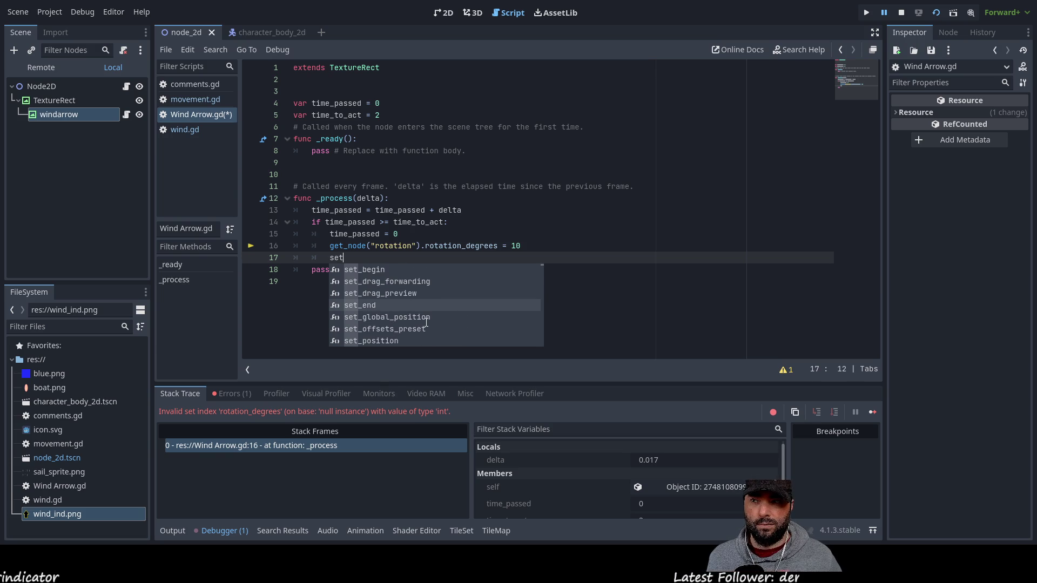
Scroll through windarrow's Inspector properties, then extend line 17 to 'set_rot' and backspace it away
click(87, 111)
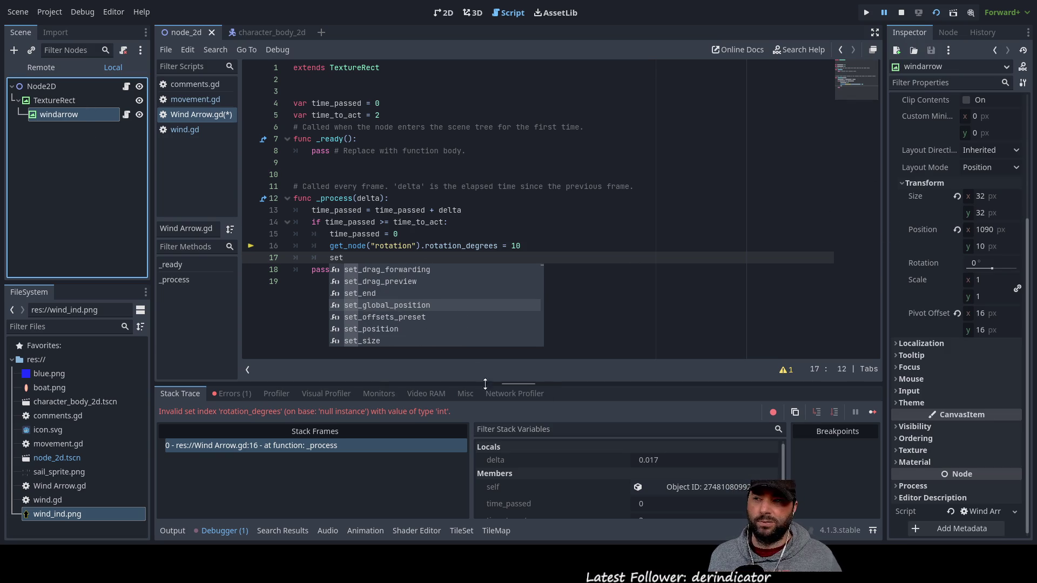
scroll(415, 311, down, 3)
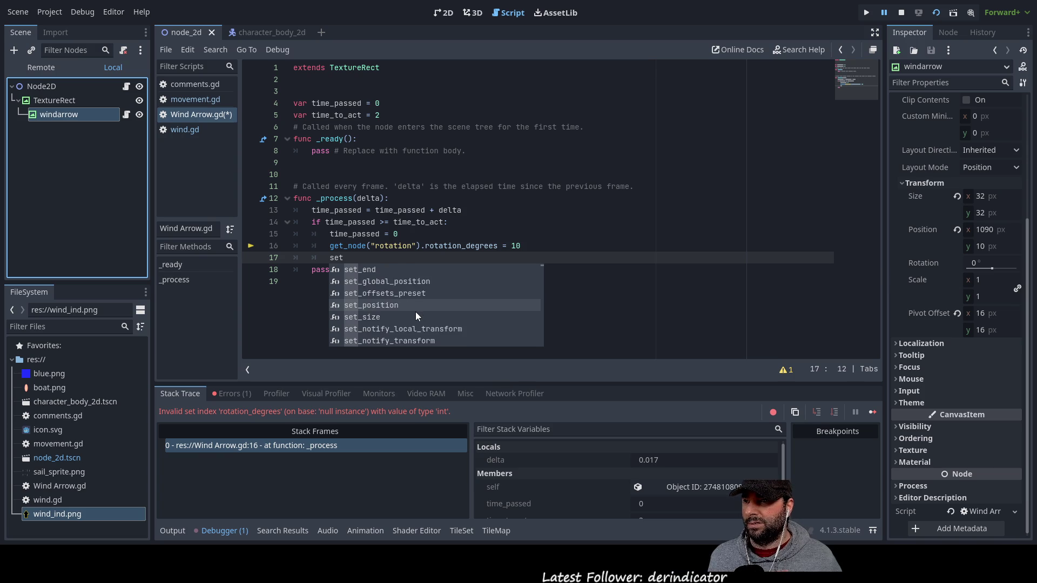
scroll(410, 303, down, 4)
scroll(410, 303, down, 4)
scroll(410, 305, down, 4)
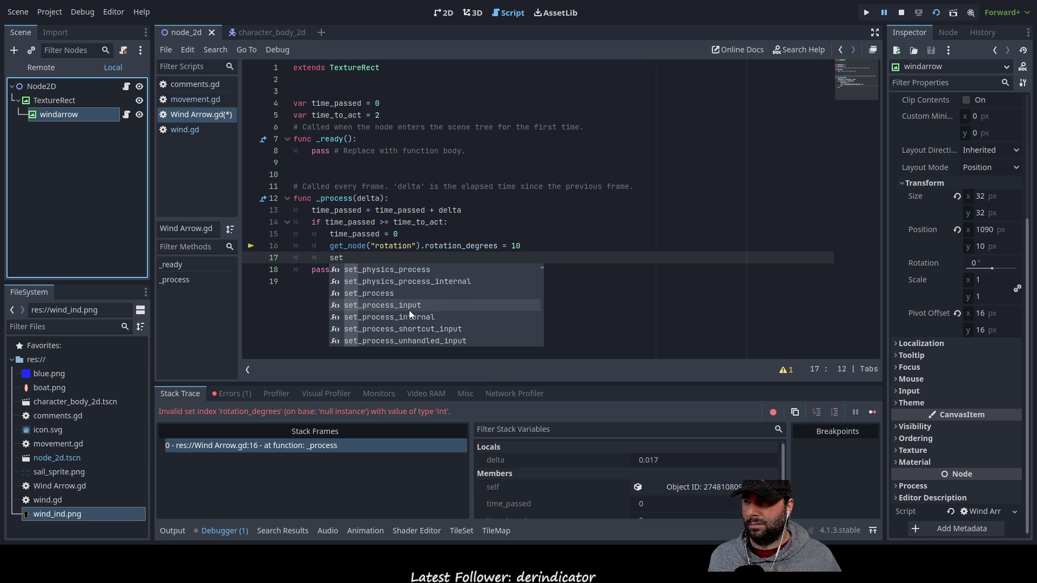
scroll(409, 309, down, 3)
scroll(409, 309, down, 6)
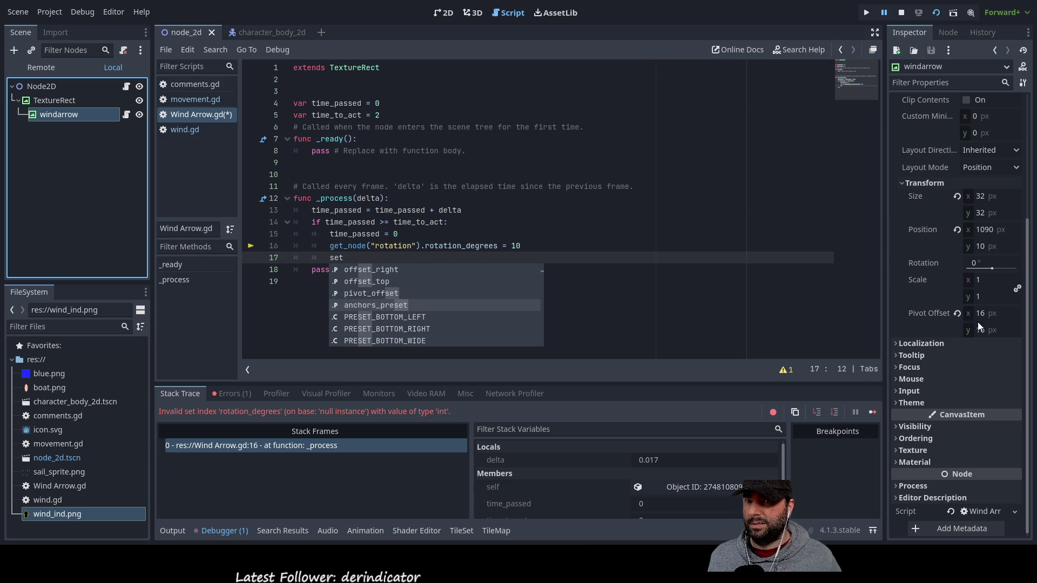
scroll(393, 307, up, 2)
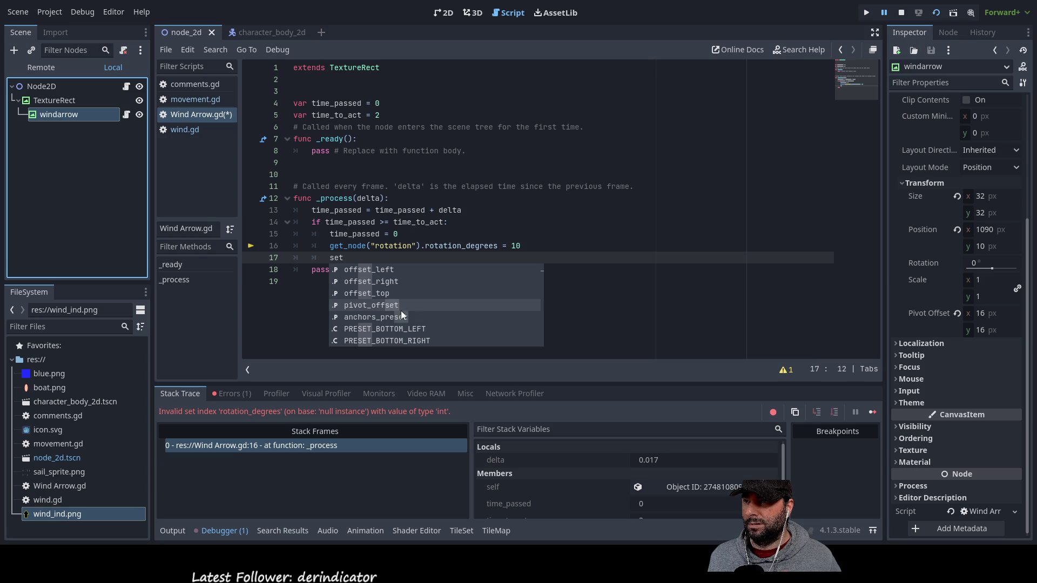
scroll(404, 319, up, 2)
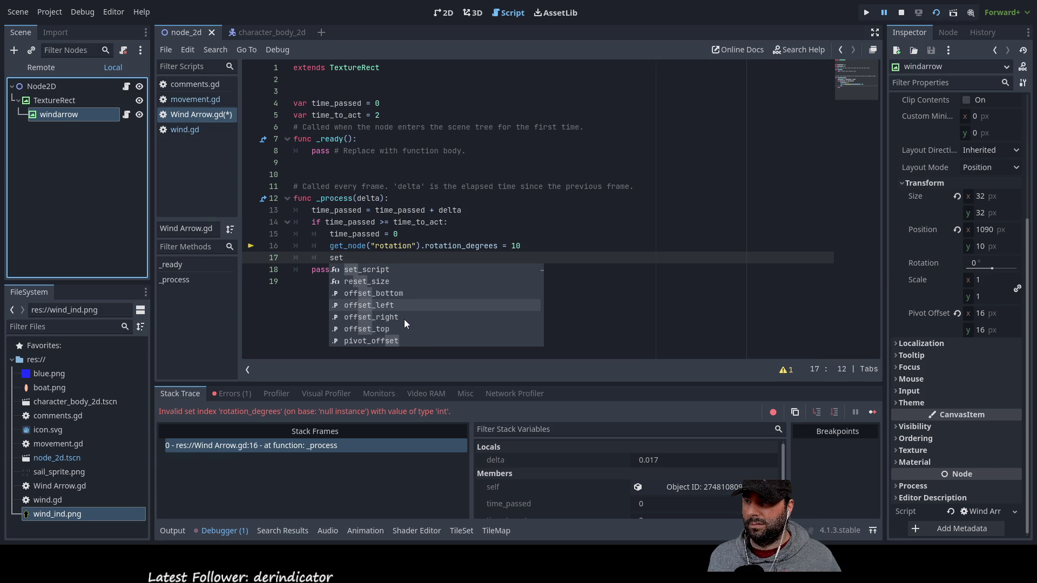
scroll(407, 322, up, 5)
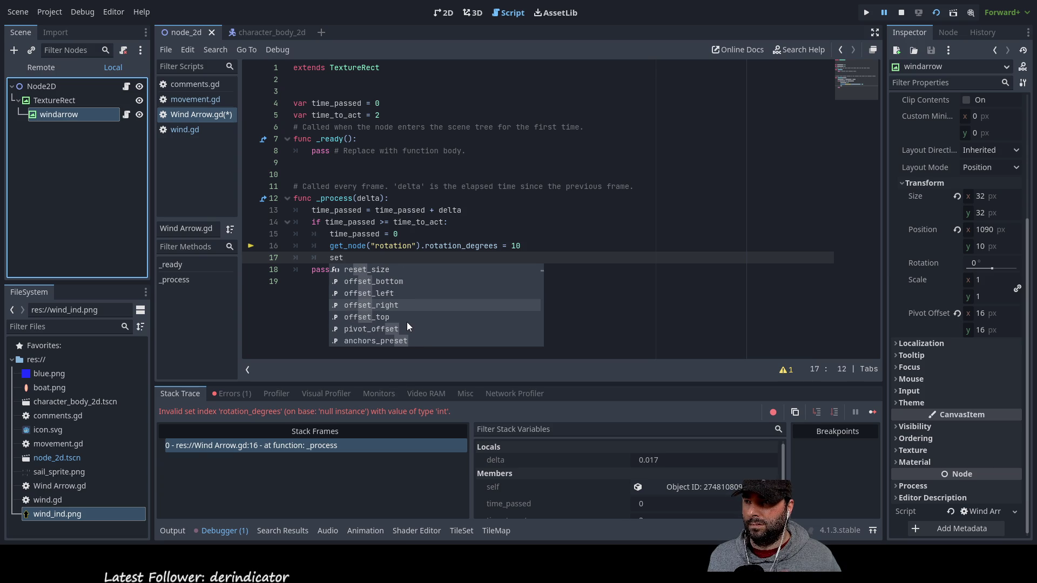
scroll(402, 322, up, 6)
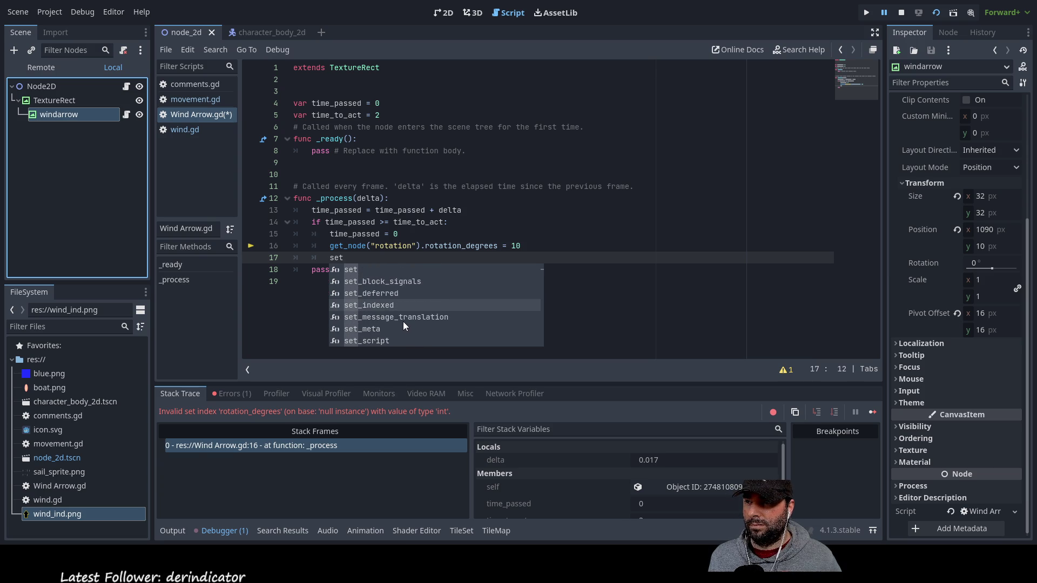
scroll(403, 316, up, 8)
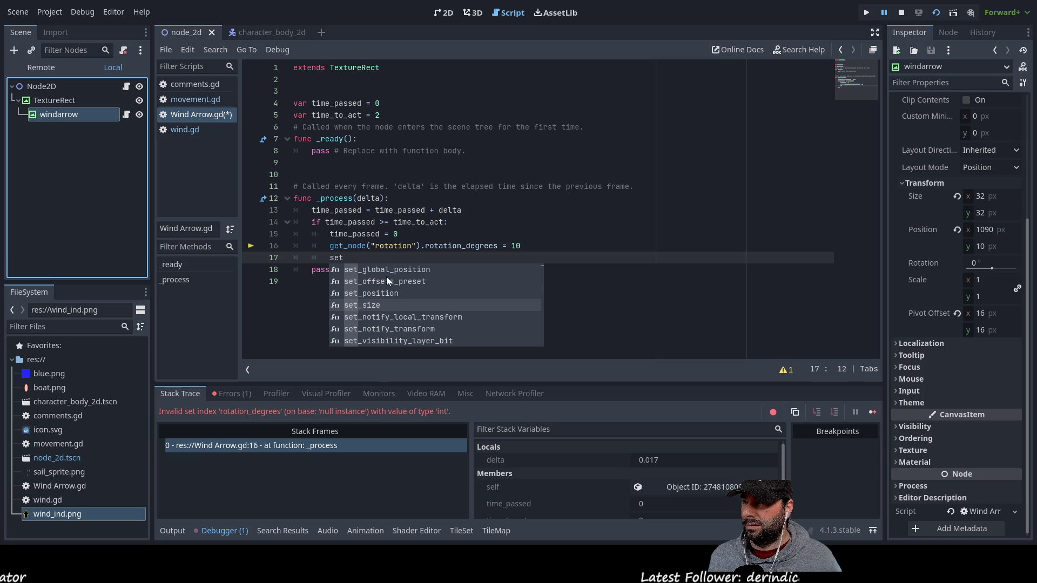
scroll(395, 301, up, 5)
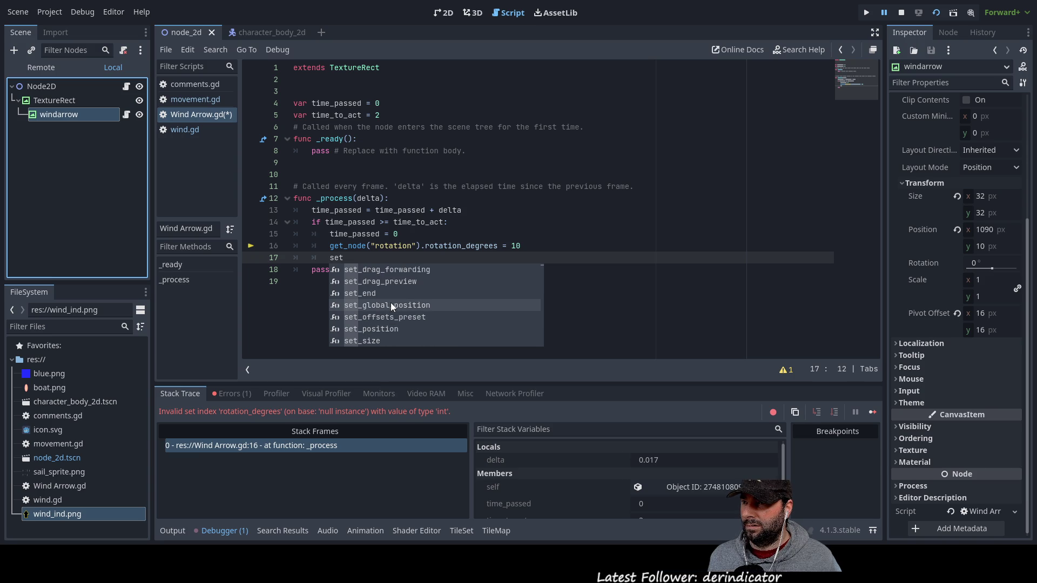
scroll(391, 302, up, 1)
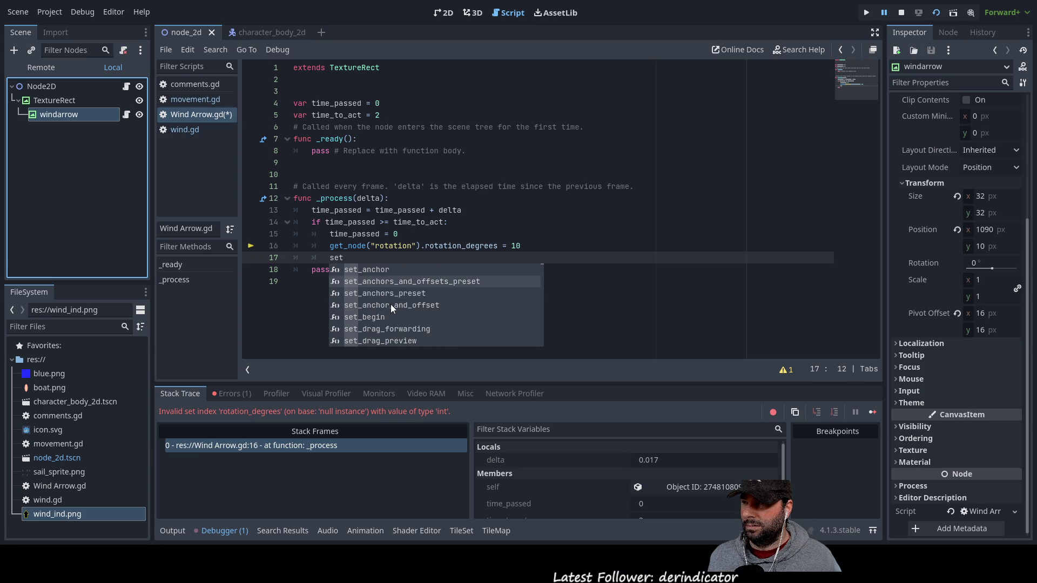
scroll(390, 303, down, 6)
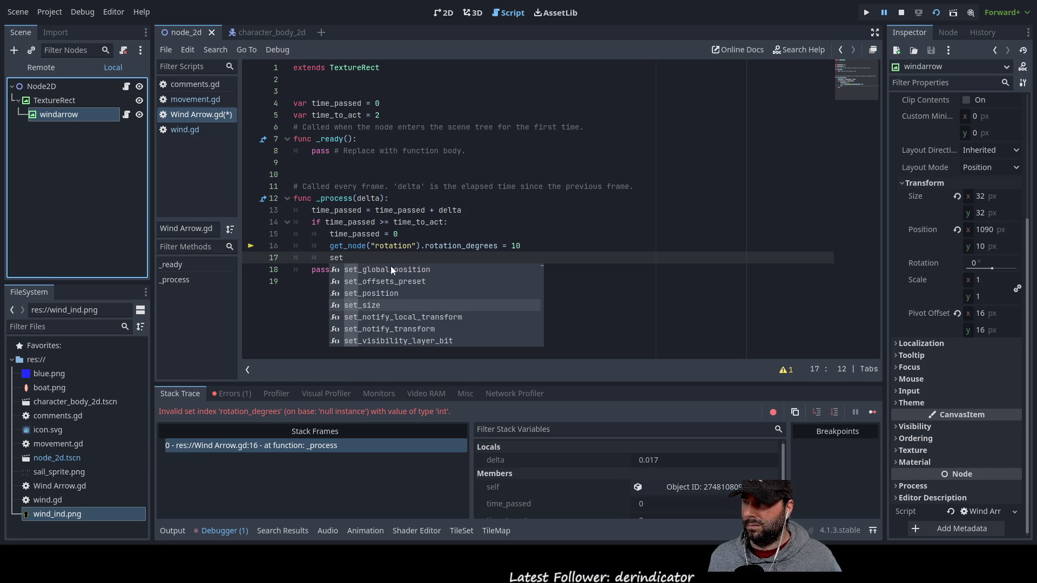
text(_ro)
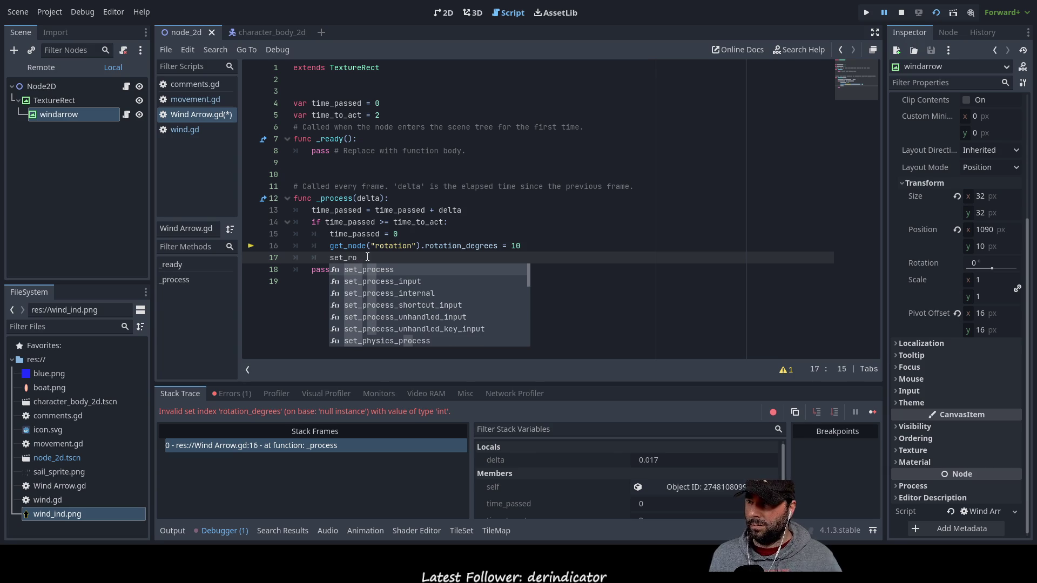
text(t)
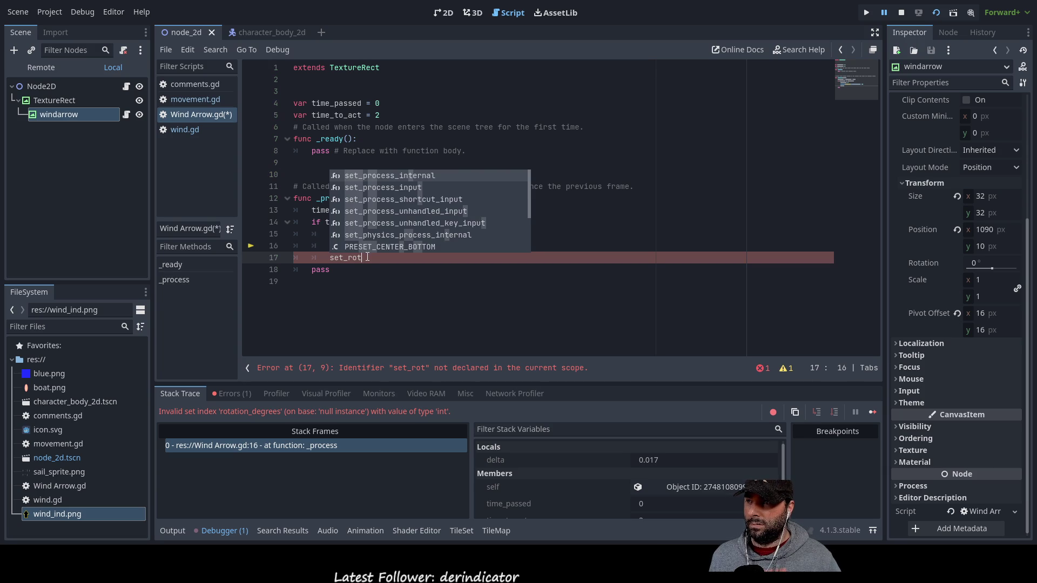
key(BackSpace)
key(BackSpace)
key(BackSpace)
key(BackSpace)
key(BackSpace)
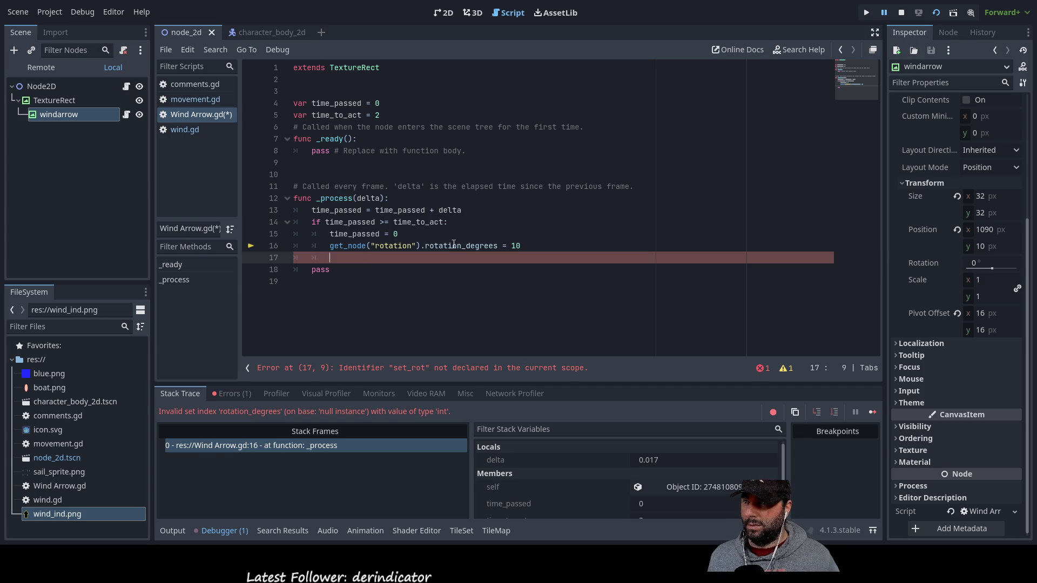
Replace 'rotation' with 'winarrow' inside get_node("...") on line 16 of Wind Arrow.gd
double_click(460, 247)
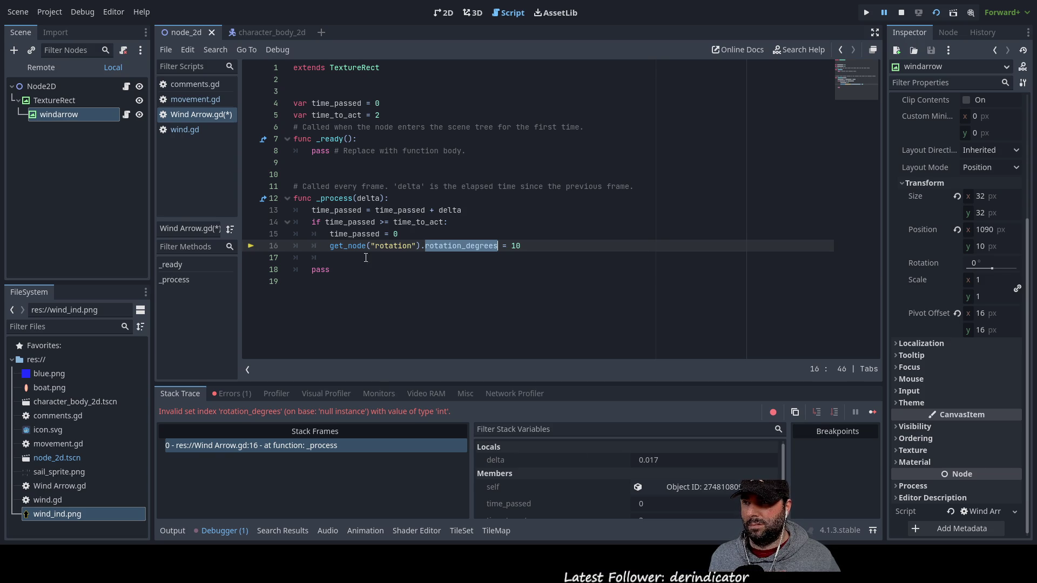
double_click(401, 246)
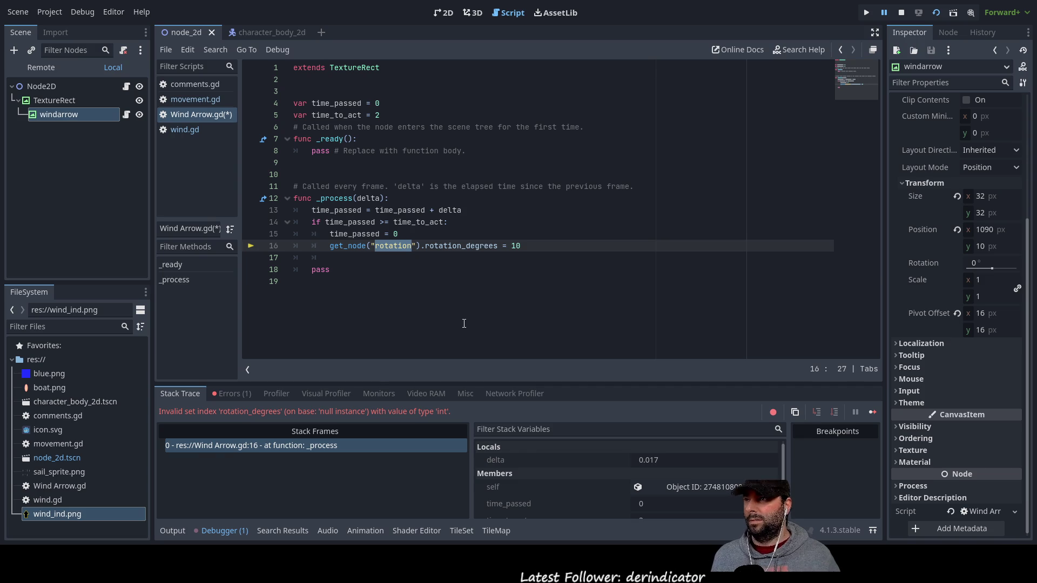
text(winarrow)
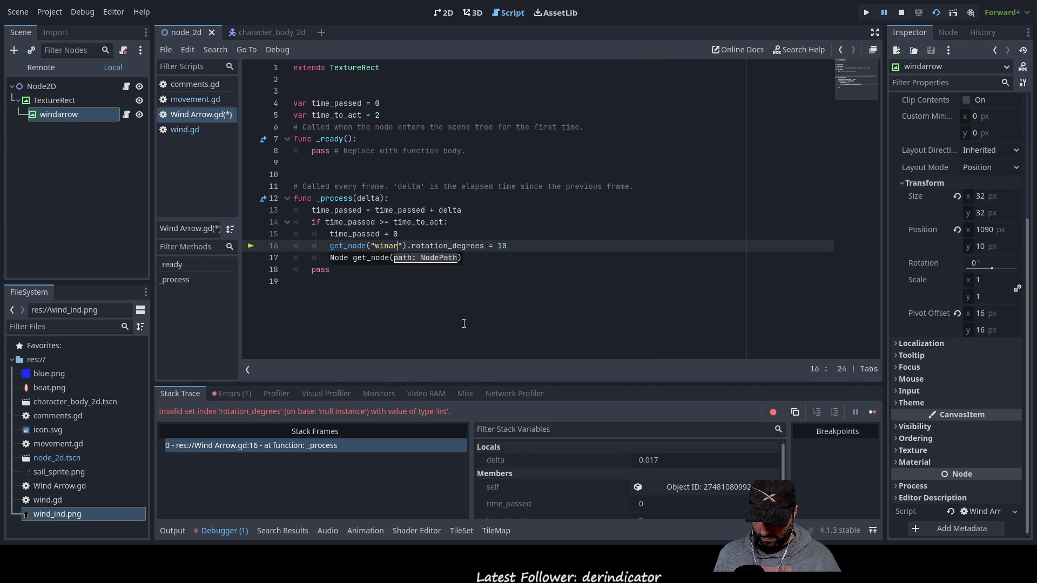
key(Right)
key(Right)
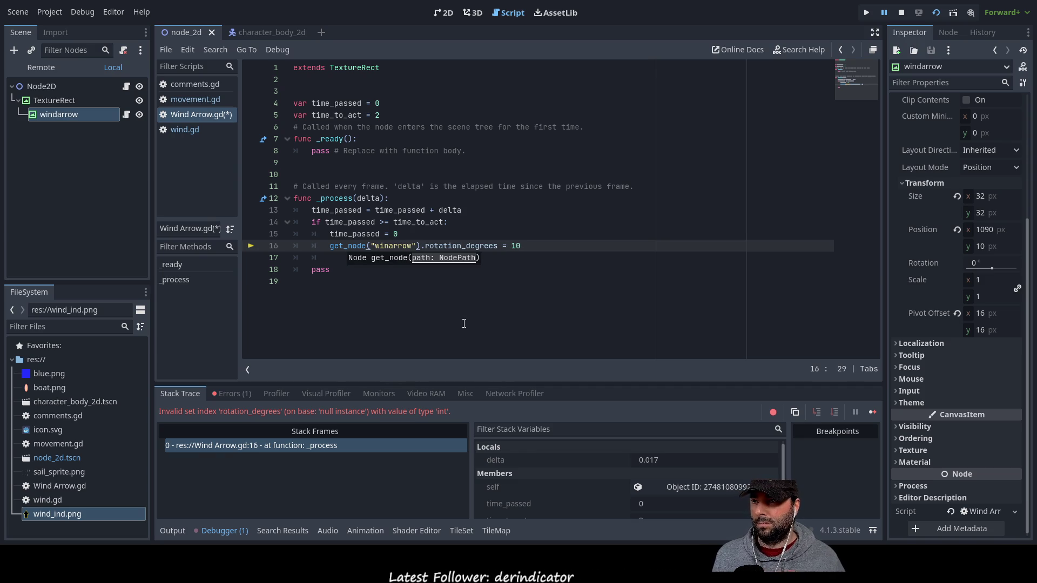
key(Right)
key(Right)
key(Right)
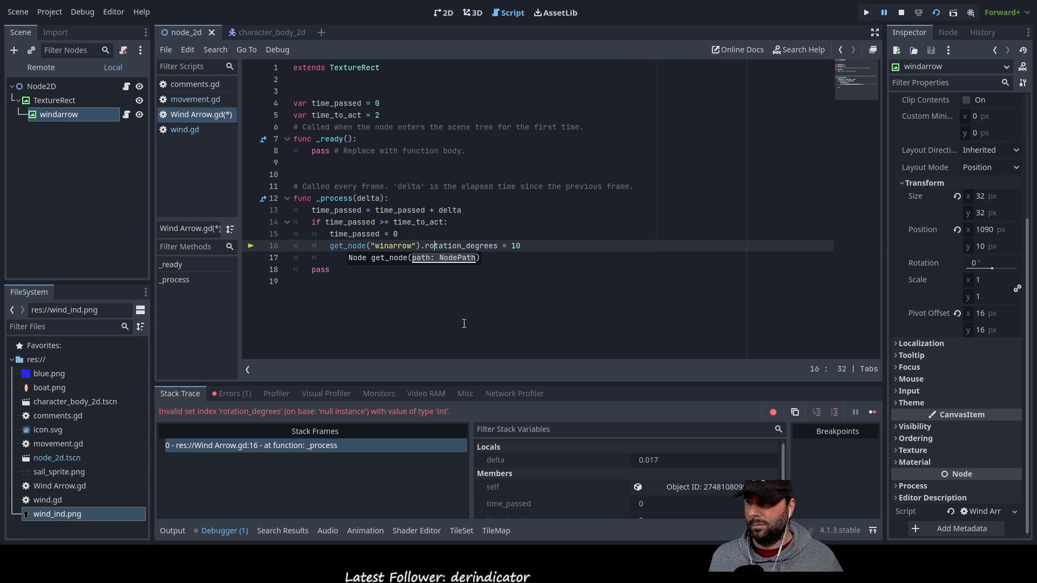
key(Right)
key(Right)
key(Right)
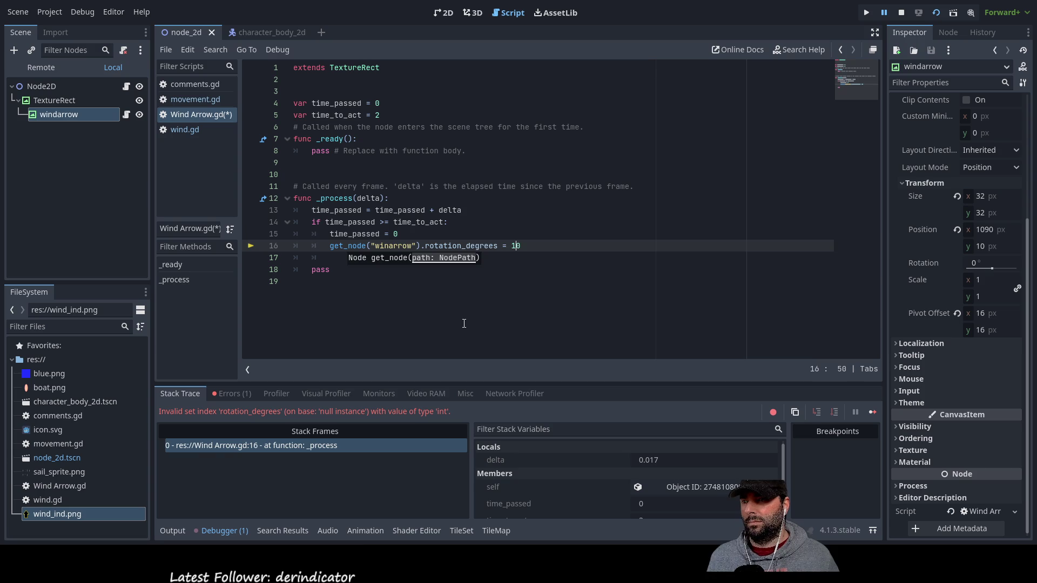
click(471, 323)
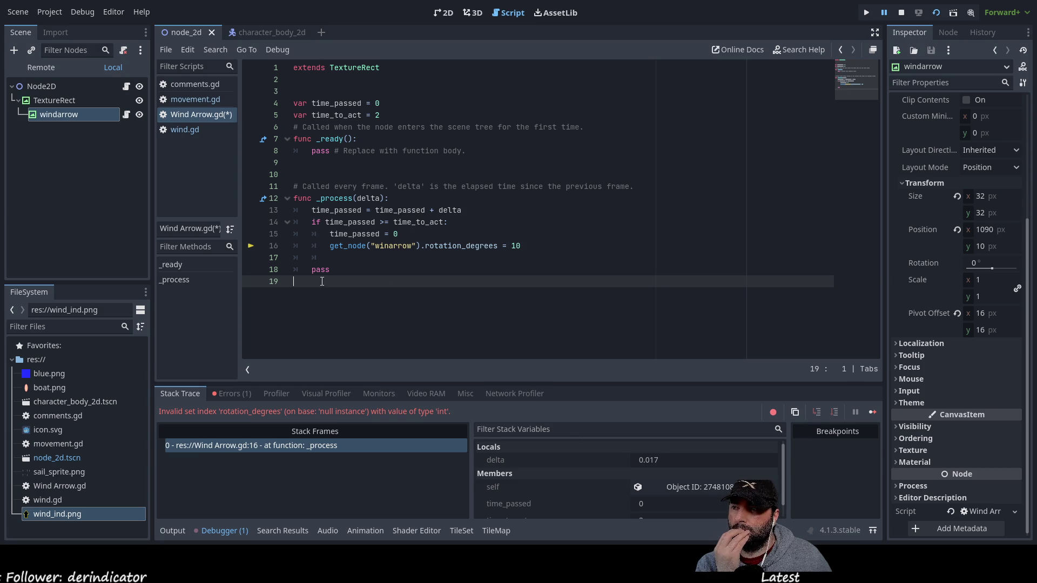
Test-run the scene with F6, then delete the $winarrow. prefix so line 16 sets rotation_degrees = 10 directly
double_click(351, 67)
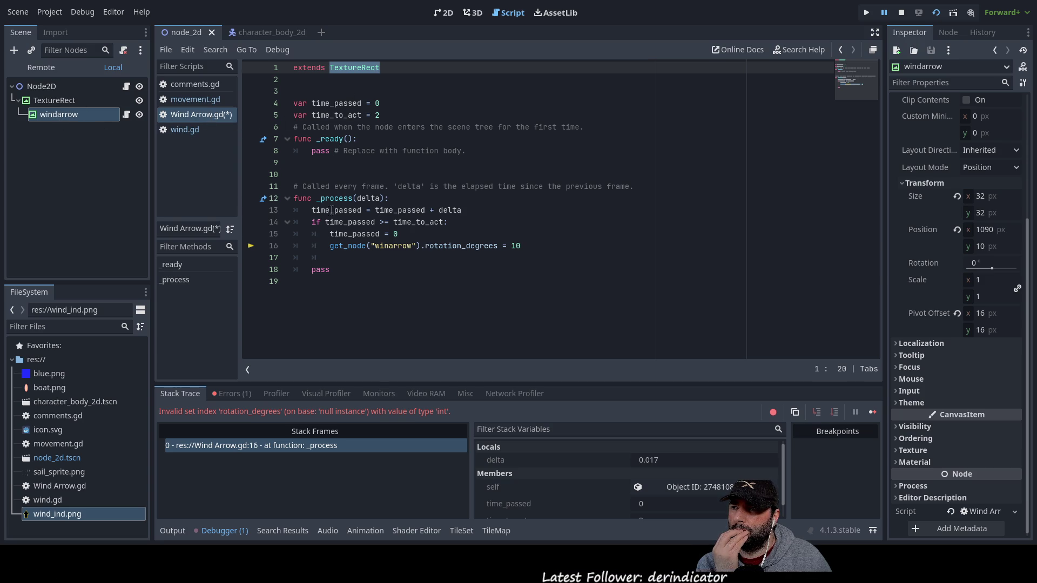
click(359, 247)
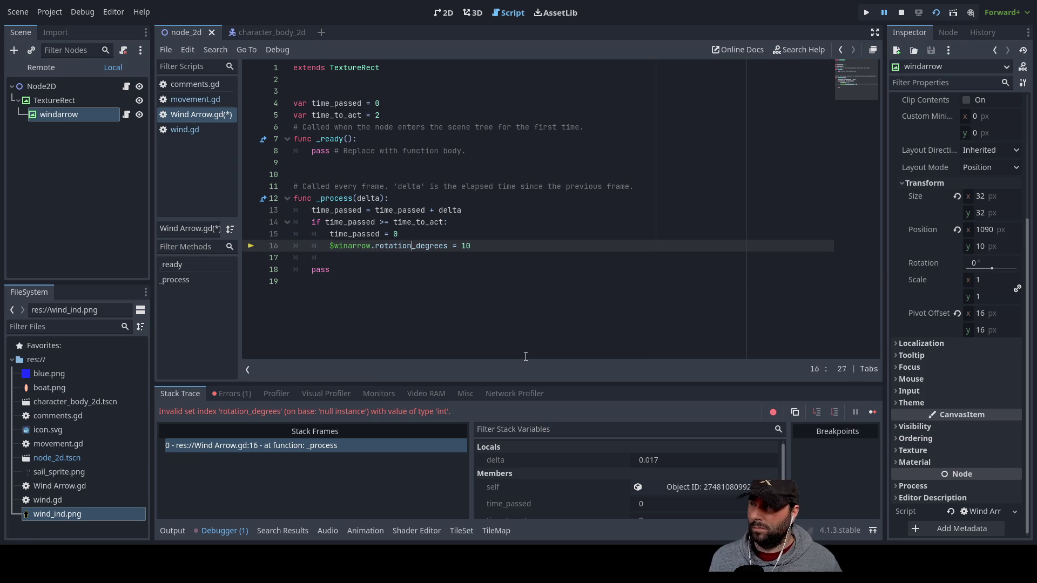
key(Down)
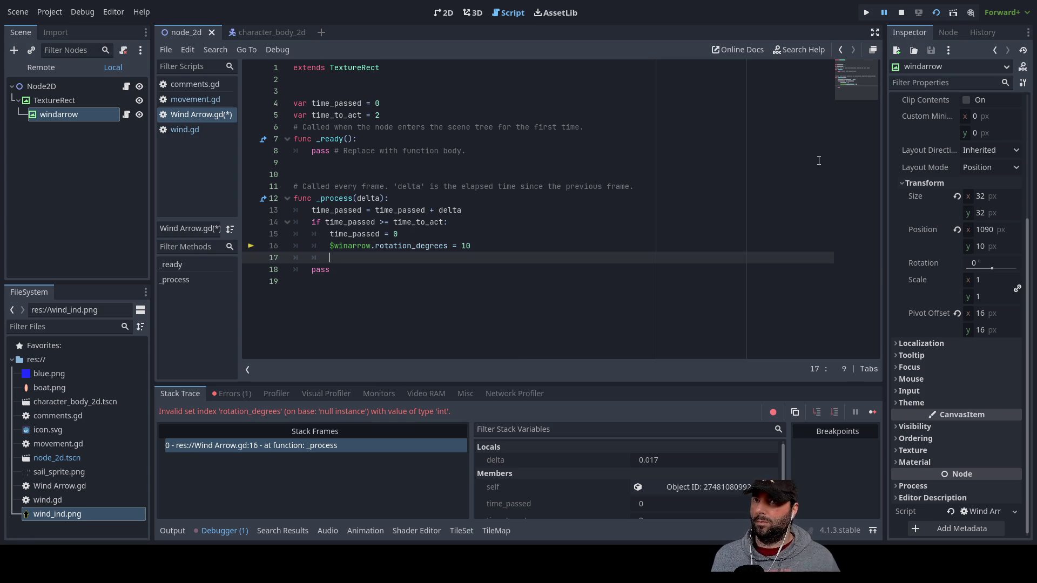
key(F6)
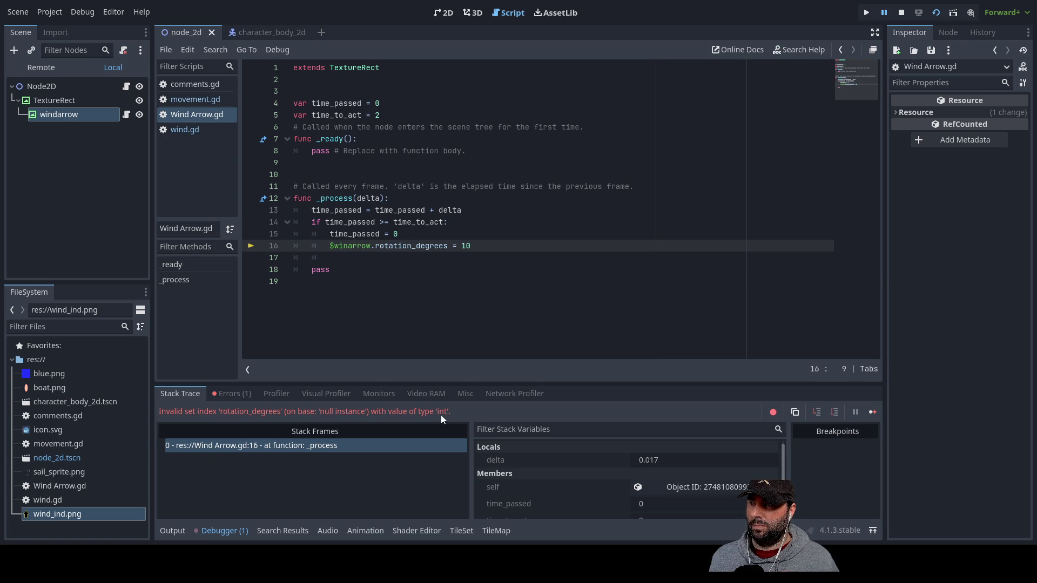
text(a)
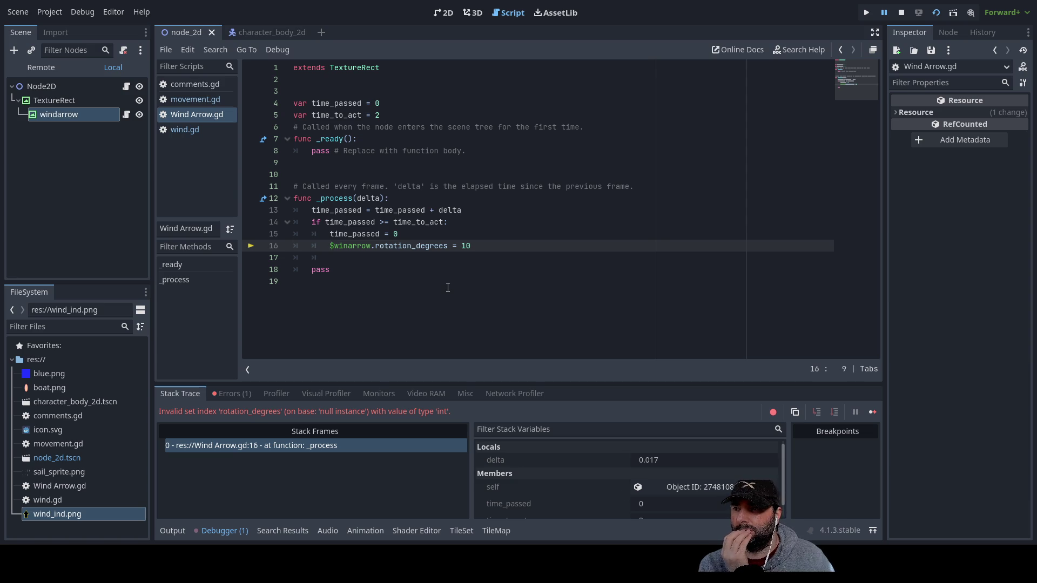
key(Delete)
key(Delete)
key(Delete)
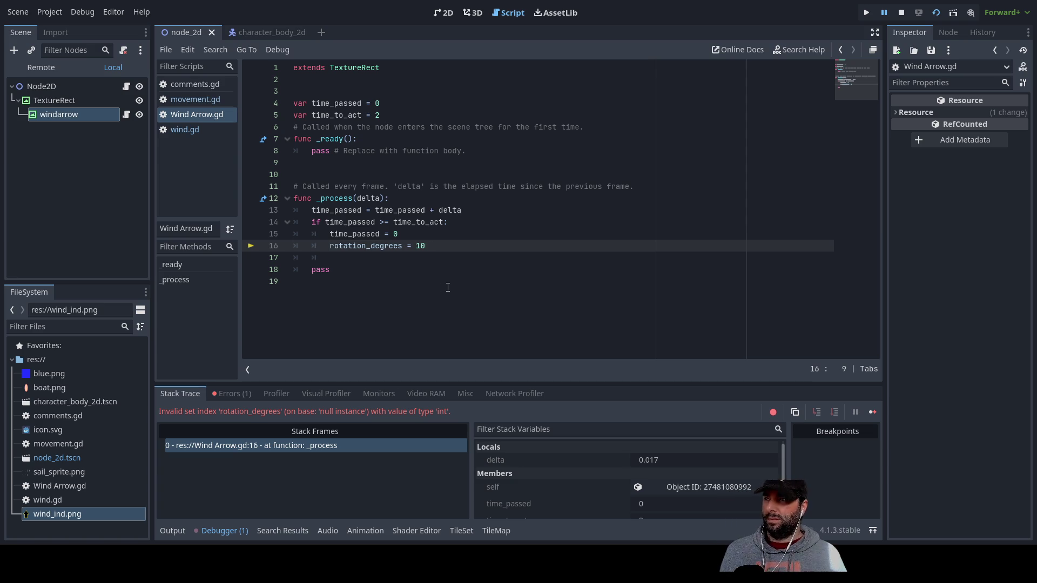
Restart the current scene so the game window shows the wind arrow
click(936, 13)
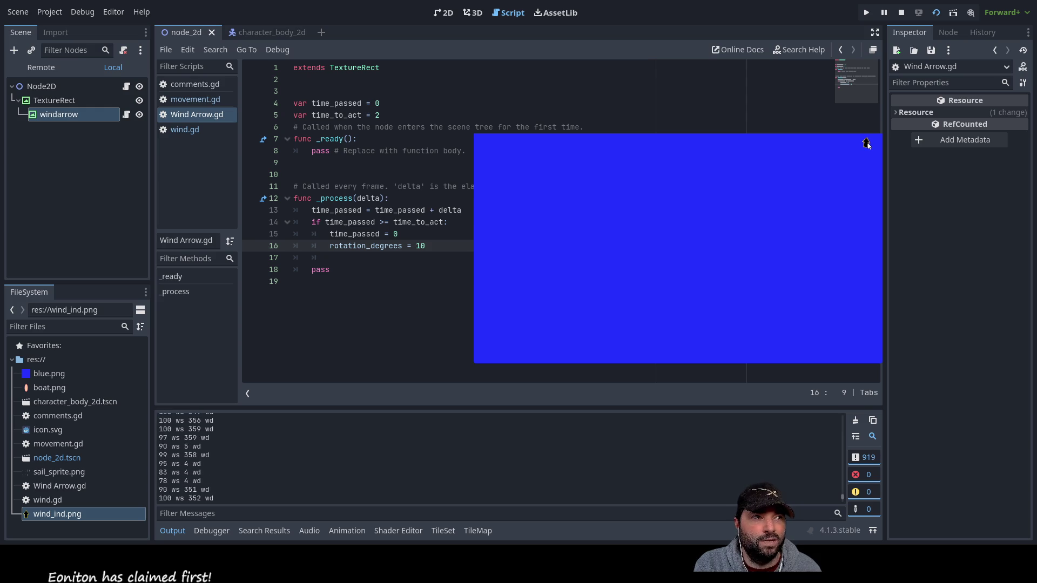
Declare var rot_deg = 0 among the variables near the top of the script
click(320, 380)
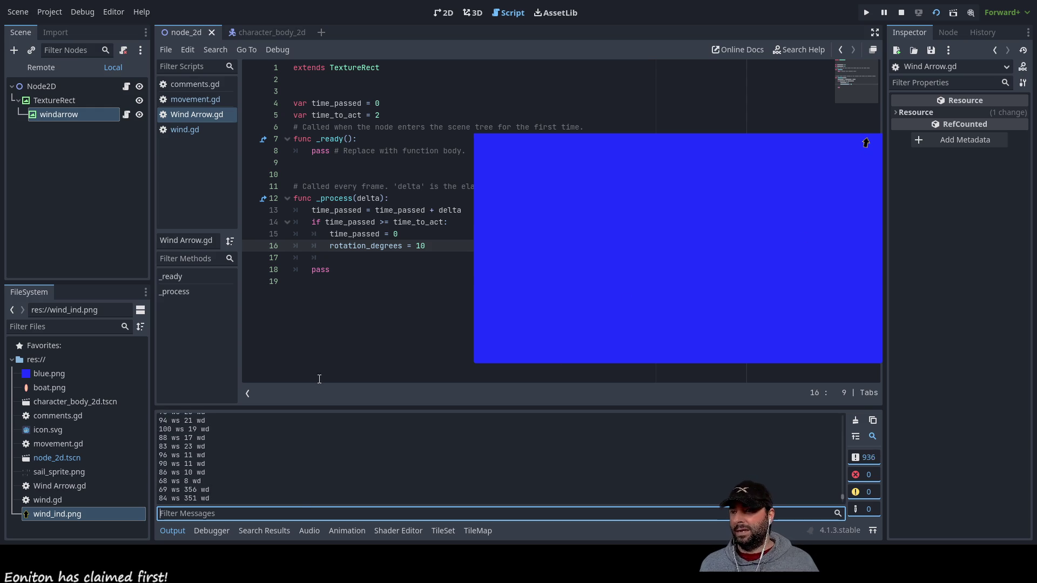
click(389, 245)
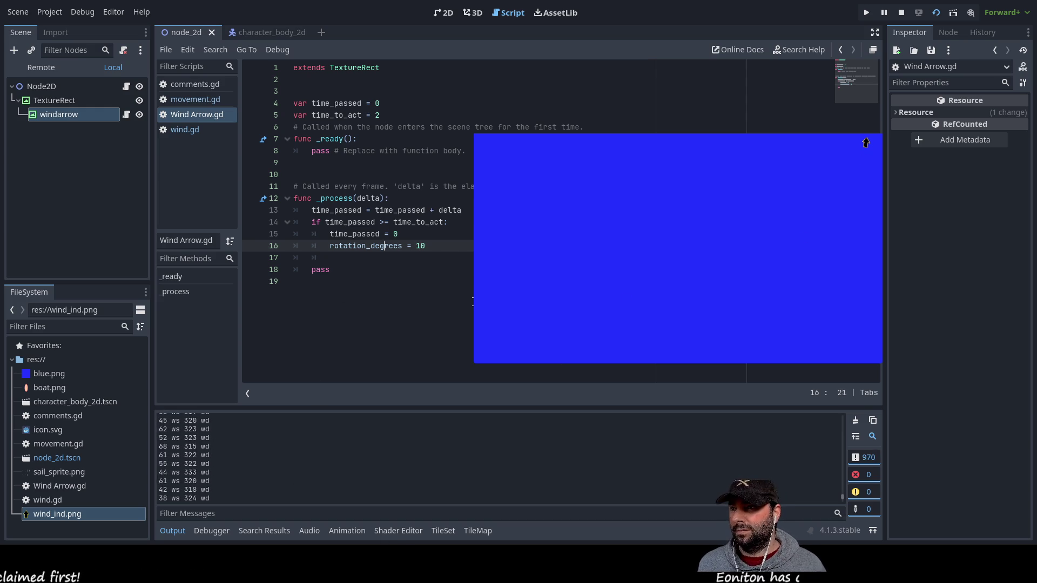
click(420, 245)
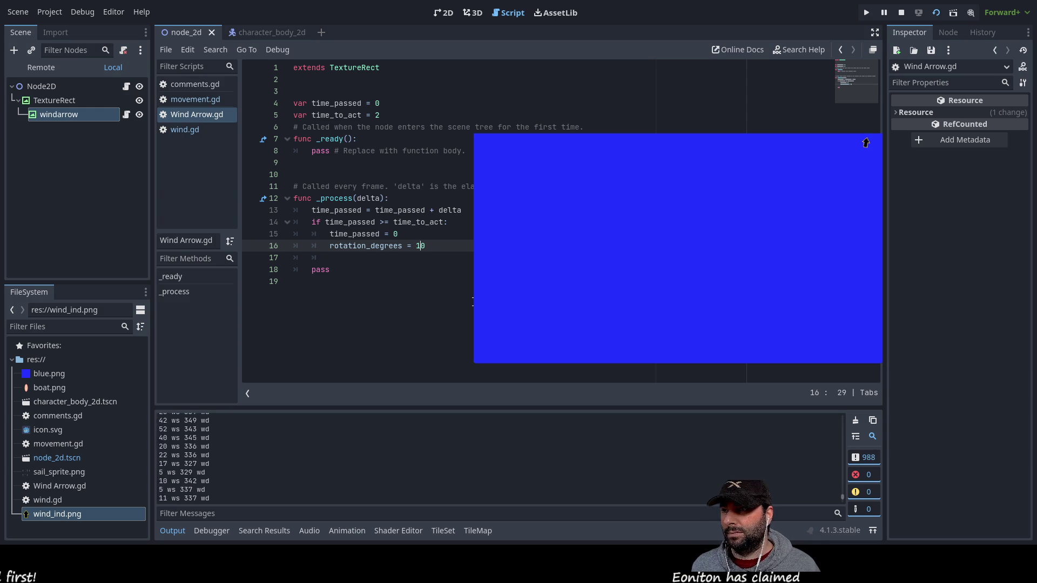
key(Right)
key(Right)
key(Left)
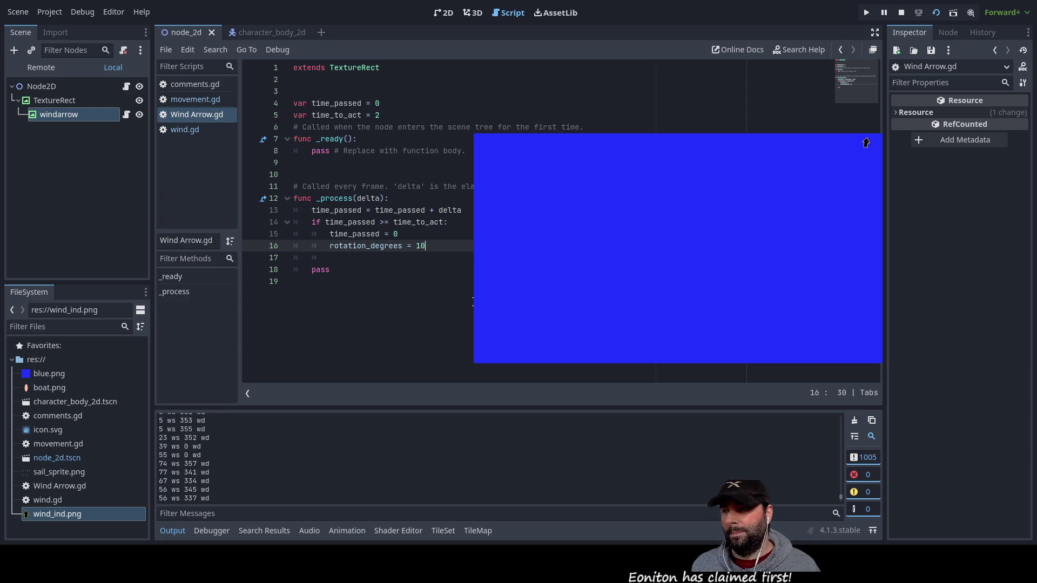
key(Up)
key(Up)
key(Up)
key(Down)
key(Down)
text(var )
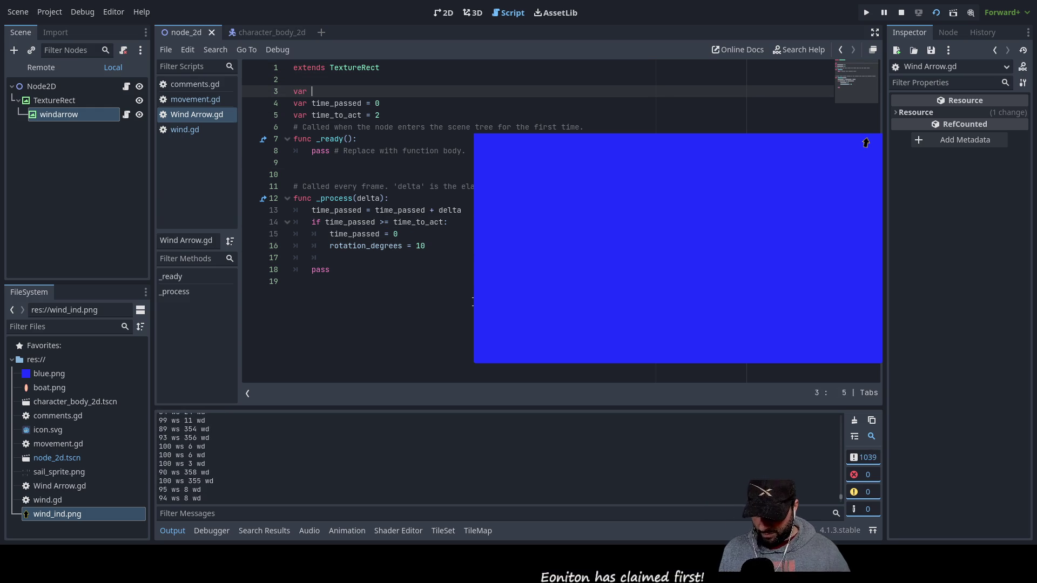
text(rot_deg = 0)
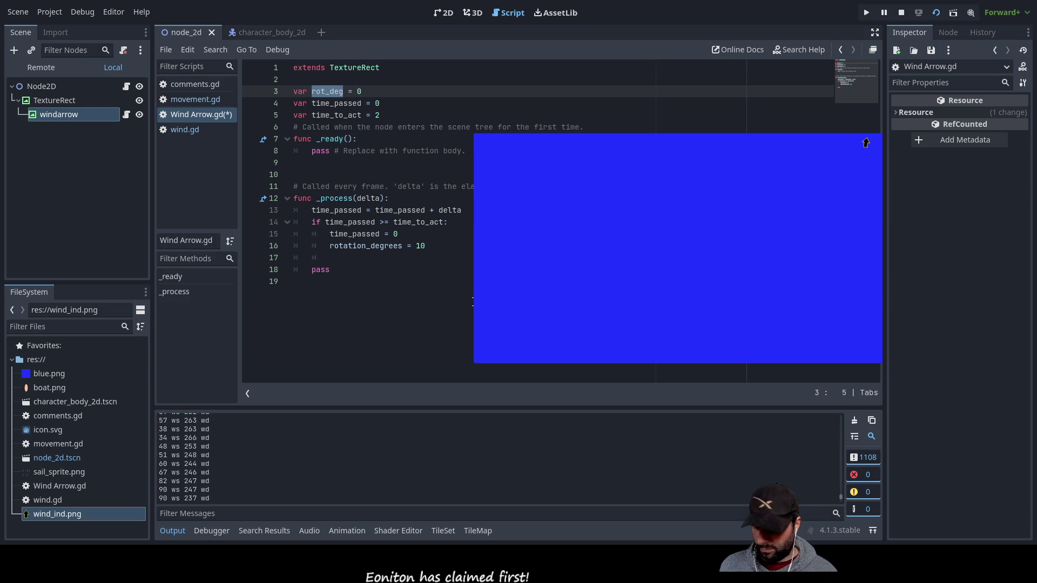
Change line 16's assigned value from 10 to (rot_deg+10)
key(Down)
key(Down)
key(Down)
key(Down)
key(Down)
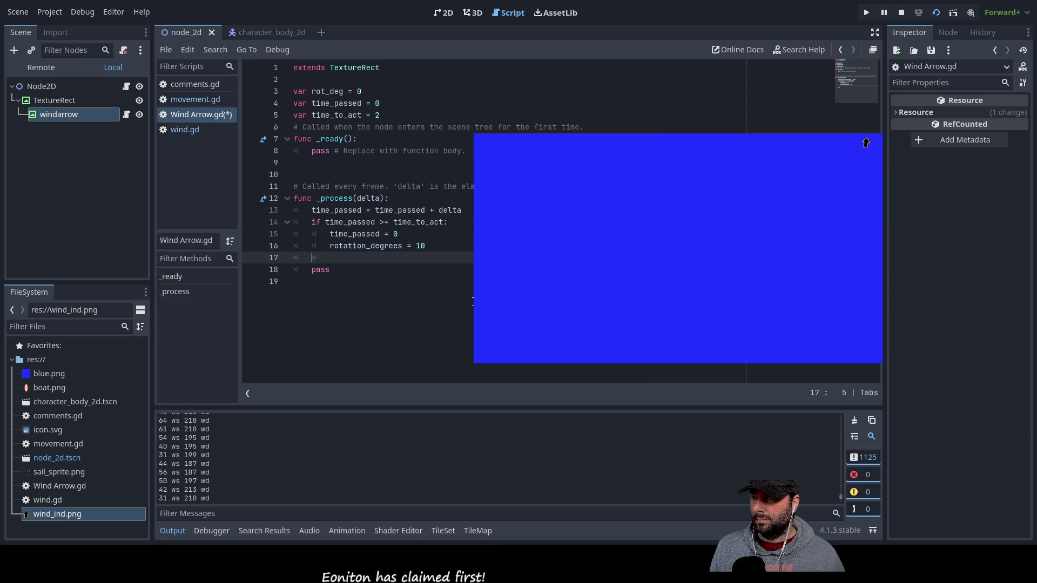
key(Up)
key(Right)
key(Right)
key(Right)
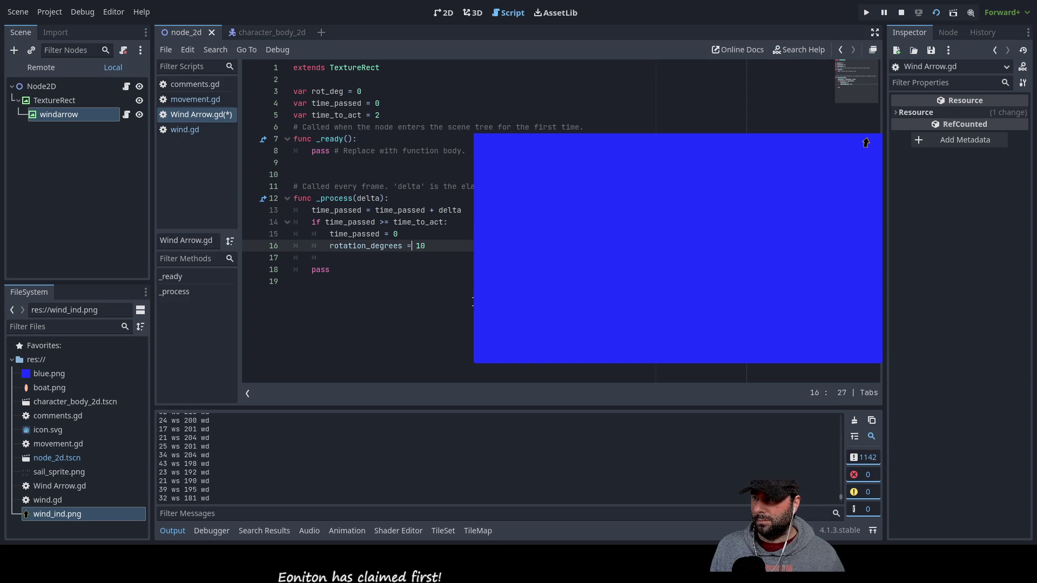
text(rot_deg)
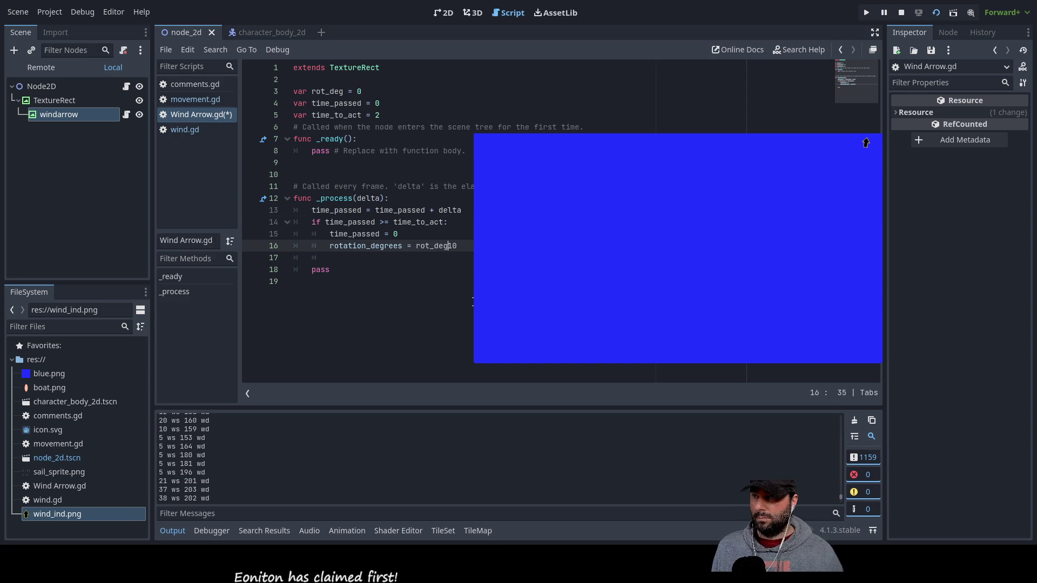
text(+)
key(Left)
key(Left)
key(Left)
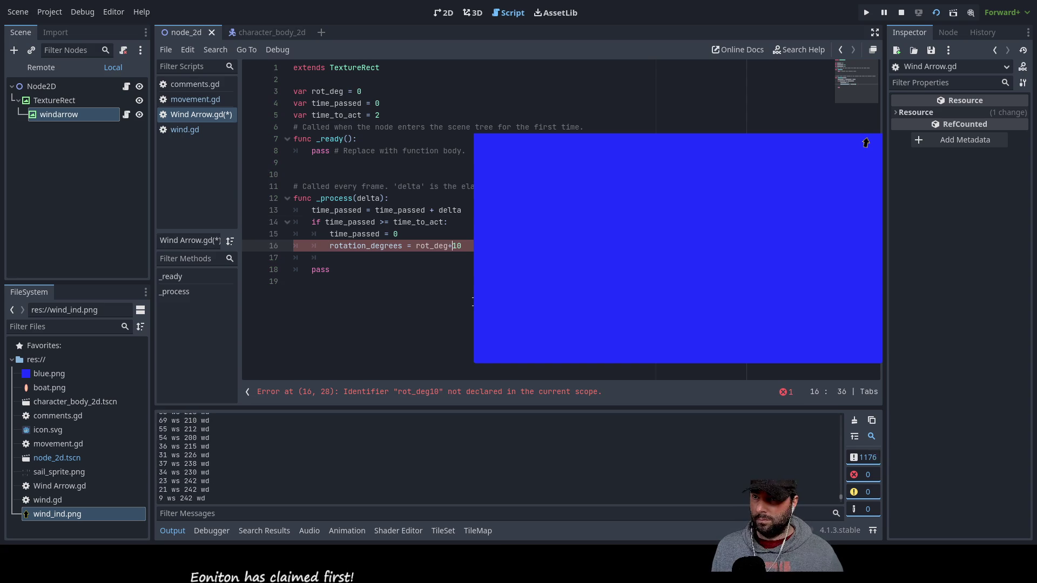
key(Left)
key(Left)
key(Left)
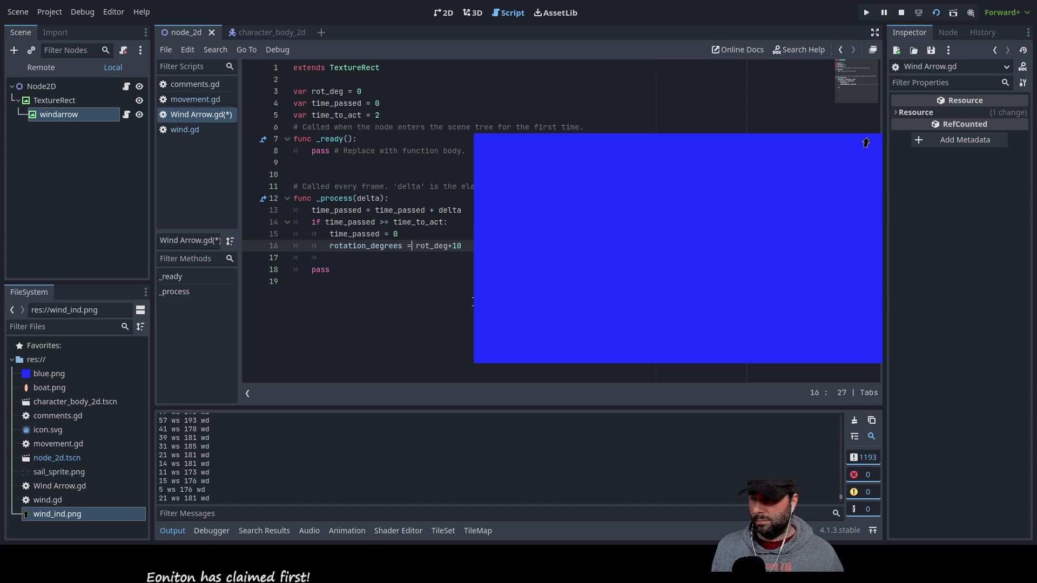
key(Right)
text(()
key(Right)
key(Right)
key(Right)
key(End)
text())
key(Left)
key(Left)
key(Left)
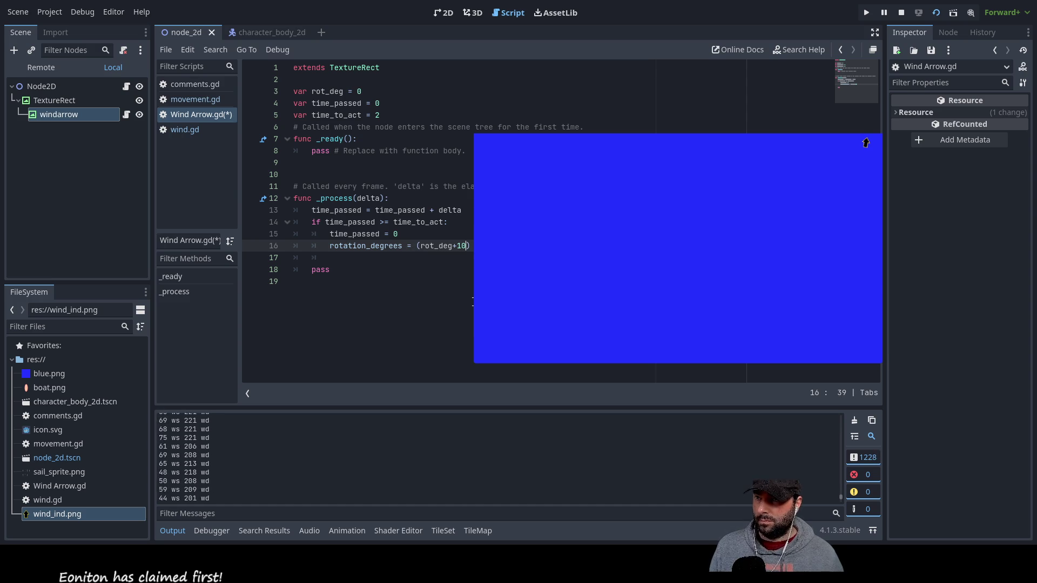
Wrap (rot_deg+10) on line 16 in an fmod() call
key(Left)
key(Left)
key(Left)
text(m)
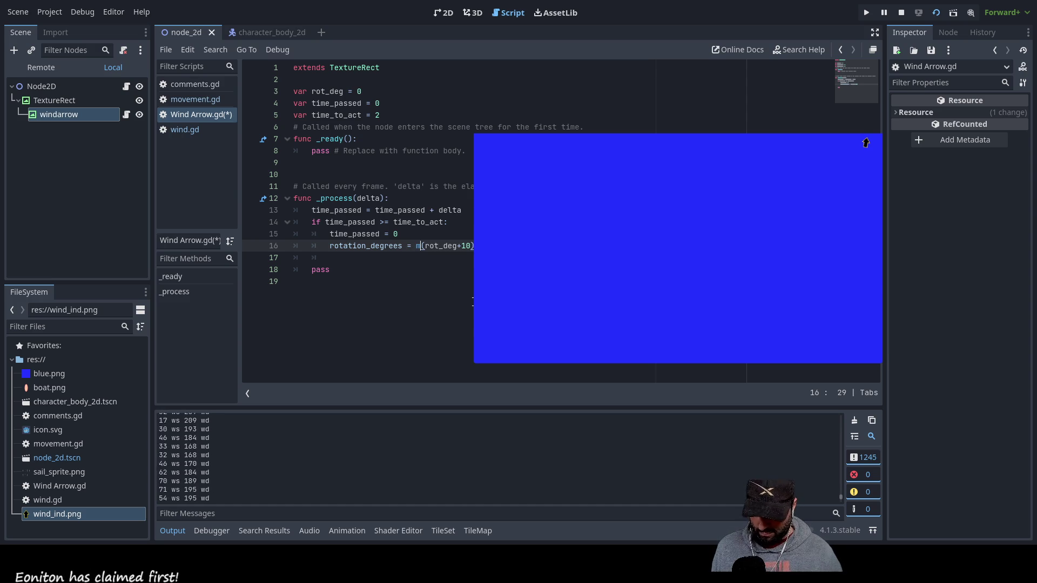
key(BackSpace)
text(fm)
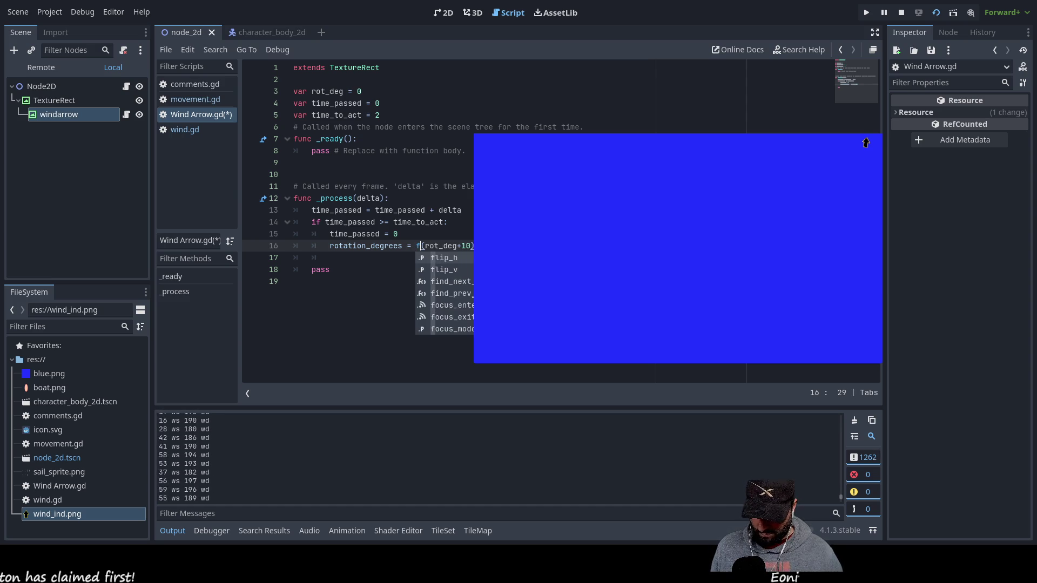
text(od)
key(Right)
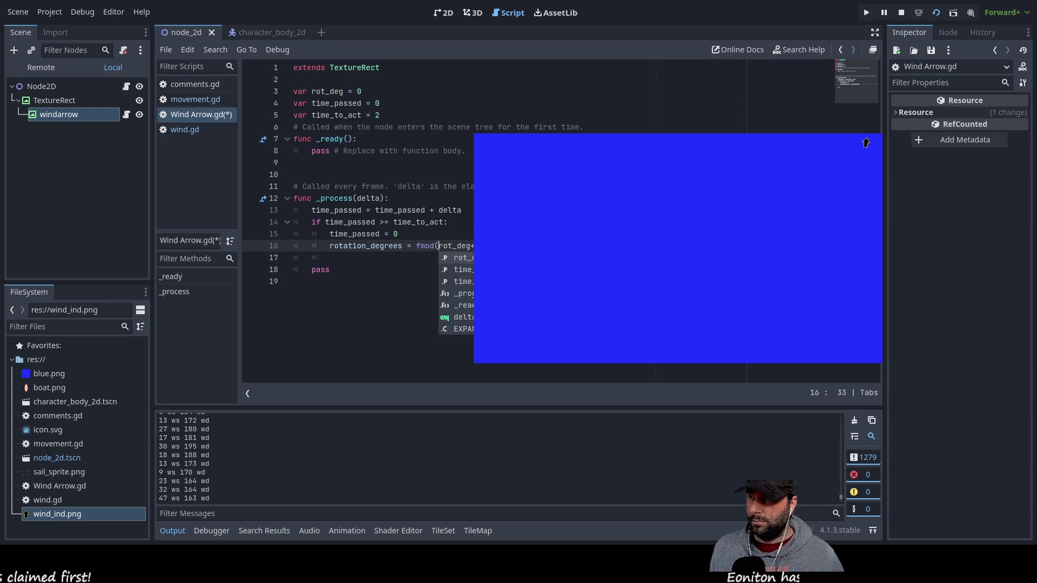
text(()
key(End)
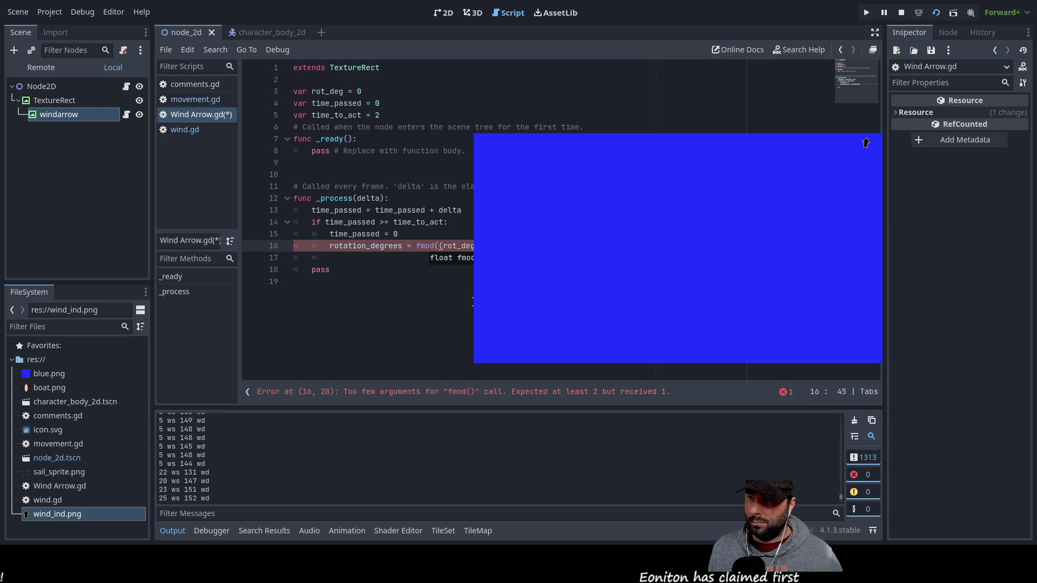
text())
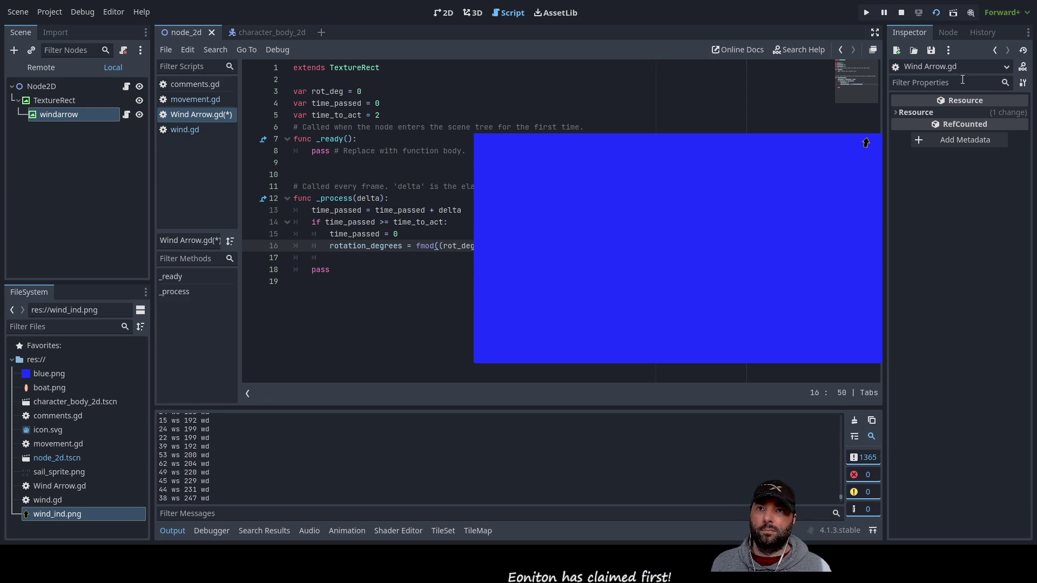
Save Wind Arrow.gd and relaunch the game to test the fmod rotation
click(936, 16)
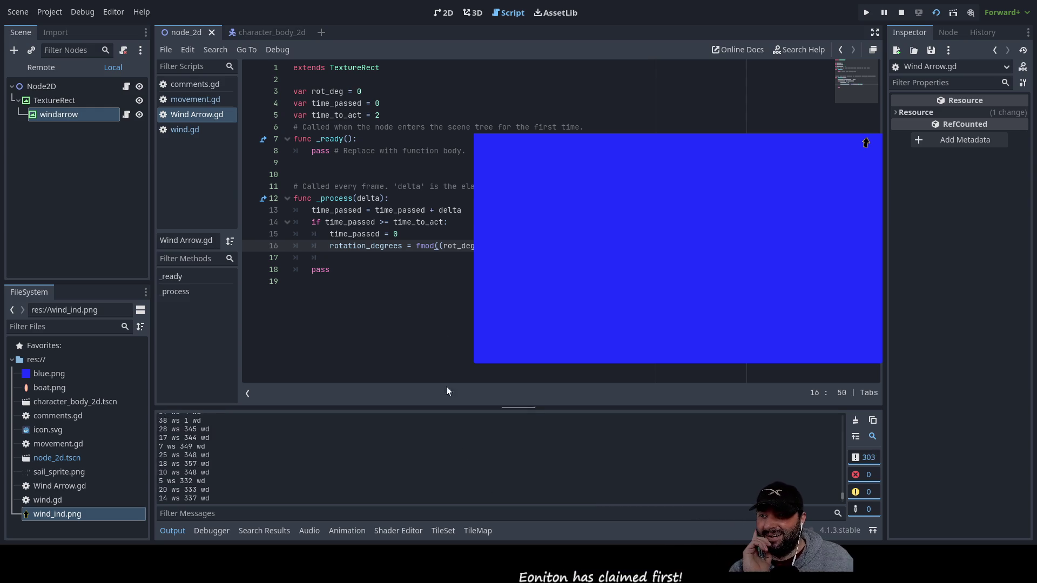
Insert an empty line above the fmod rotation_degrees line
double_click(457, 246)
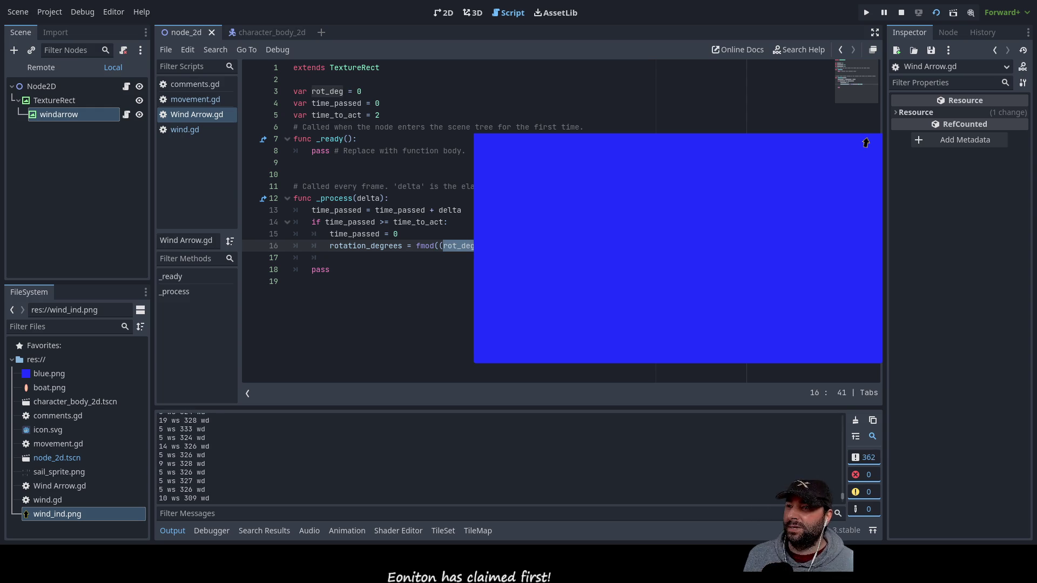
key(Left)
click(331, 246)
key(Left)
key(Return)
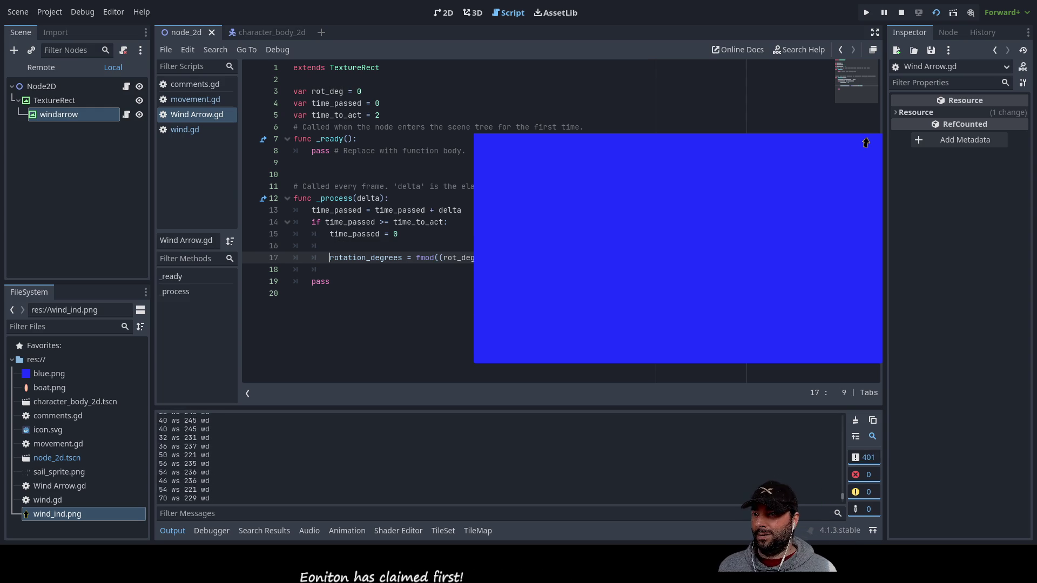
key(Right)
key(Right)
key(Right)
key(Right)
key(Right)
key(Right)
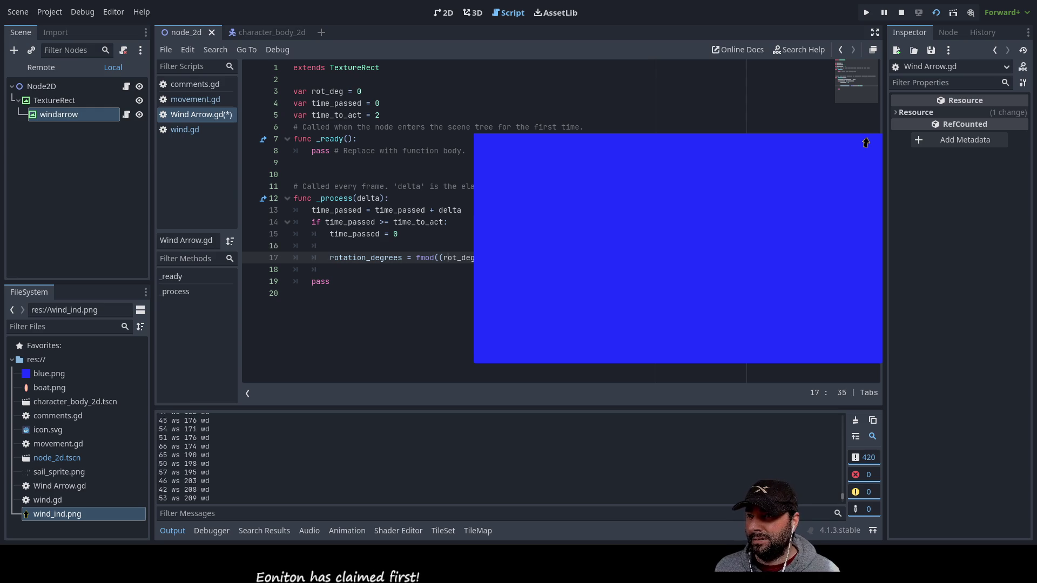
key(shift+Right)
key(shift+Right)
key(shift+Right)
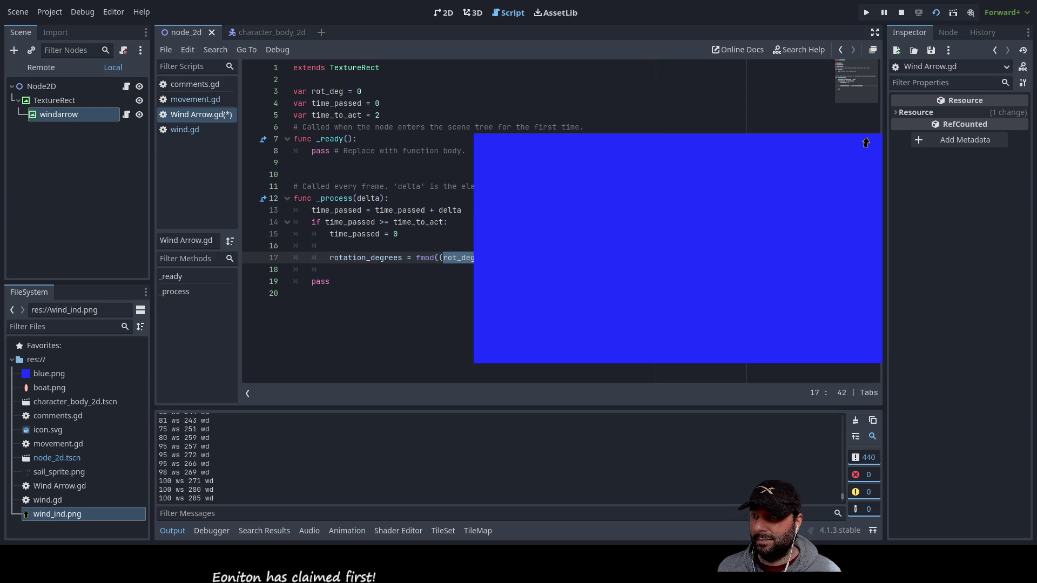
key(Up)
Write rot_deg = rot_deg+10 on the new line 16 and relaunch the game
text(rot_deg+10)
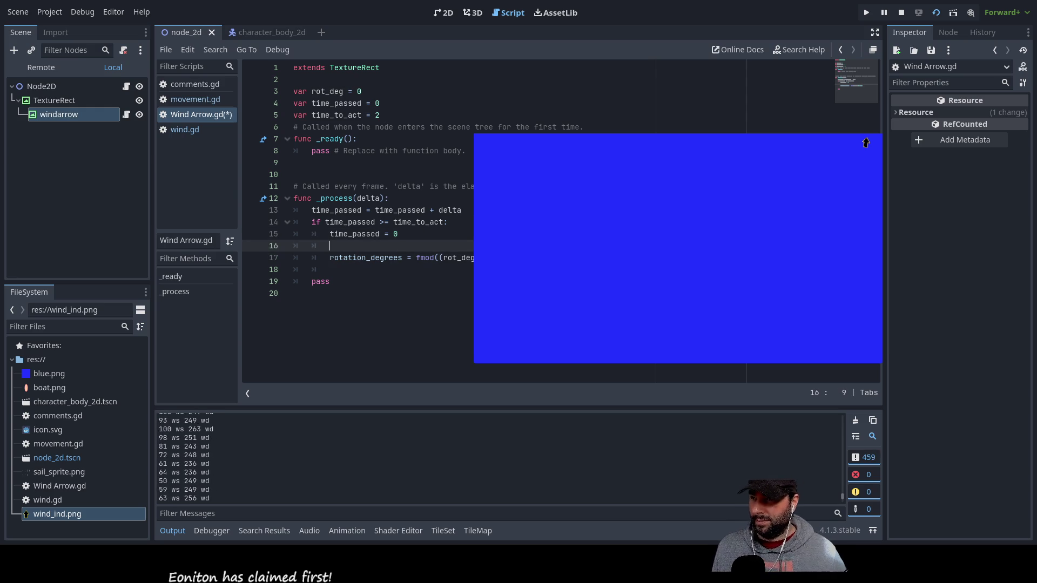
key(Left)
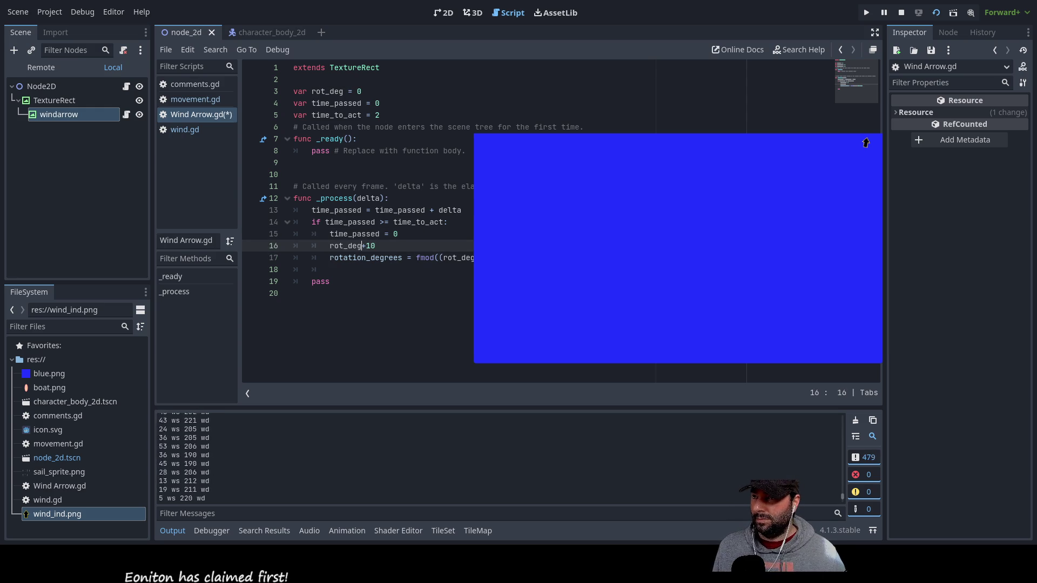
key(Home)
text(rot_deg+10 =)
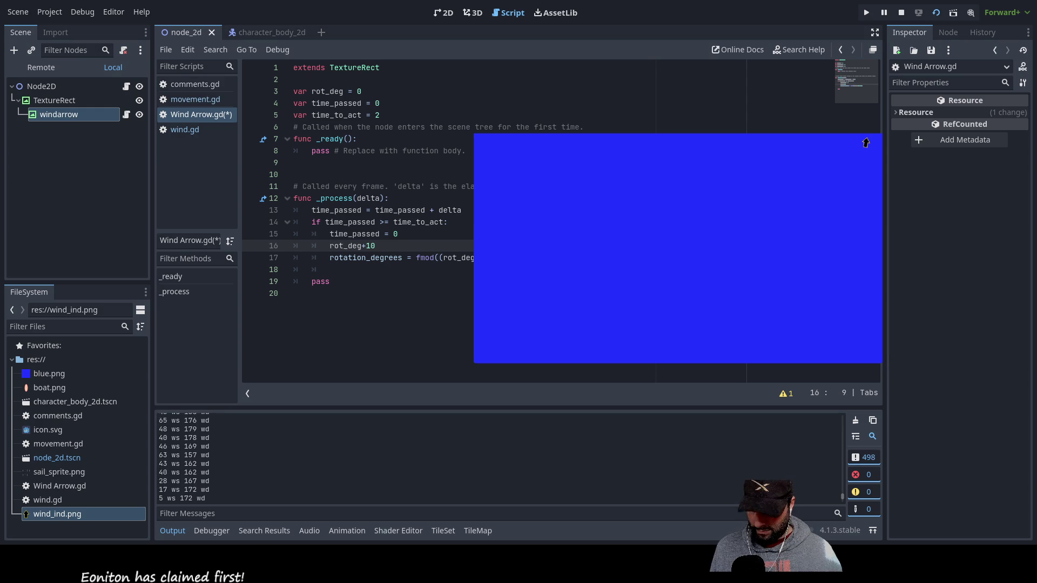
key(Left)
key(Left)
key(BackSpace)
key(BackSpace)
key(BackSpace)
key(Right)
key(Down)
key(Up)
key(Home)
key(Home)
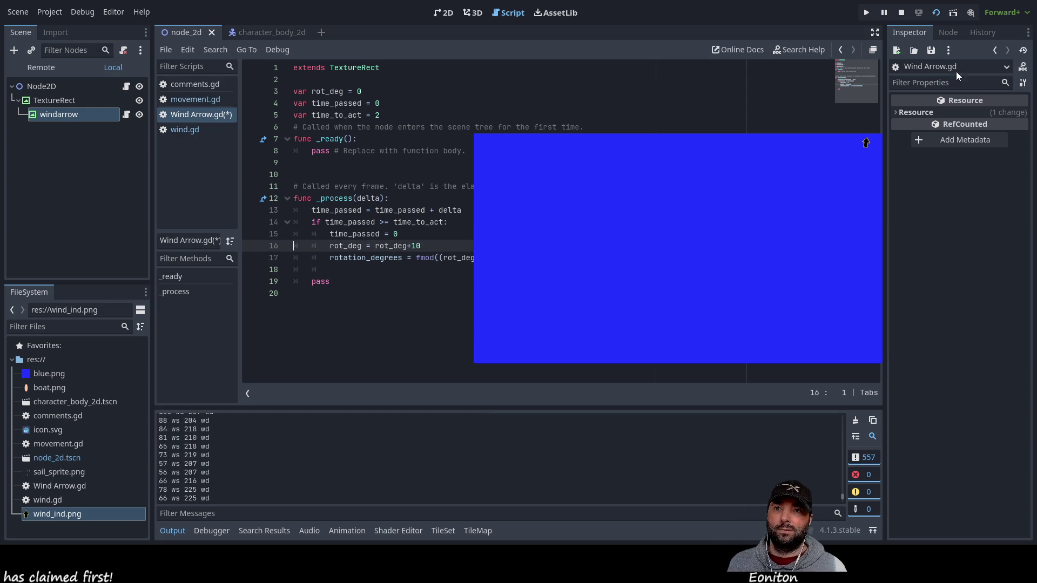
click(938, 14)
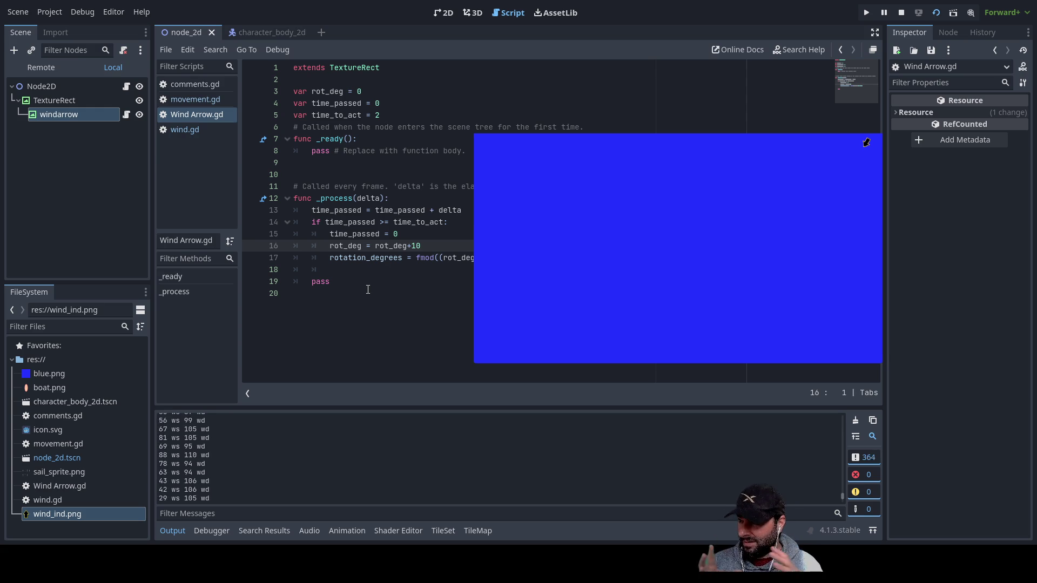
Put the caret on the rotation_degrees line while the relaunched game runs
click(390, 258)
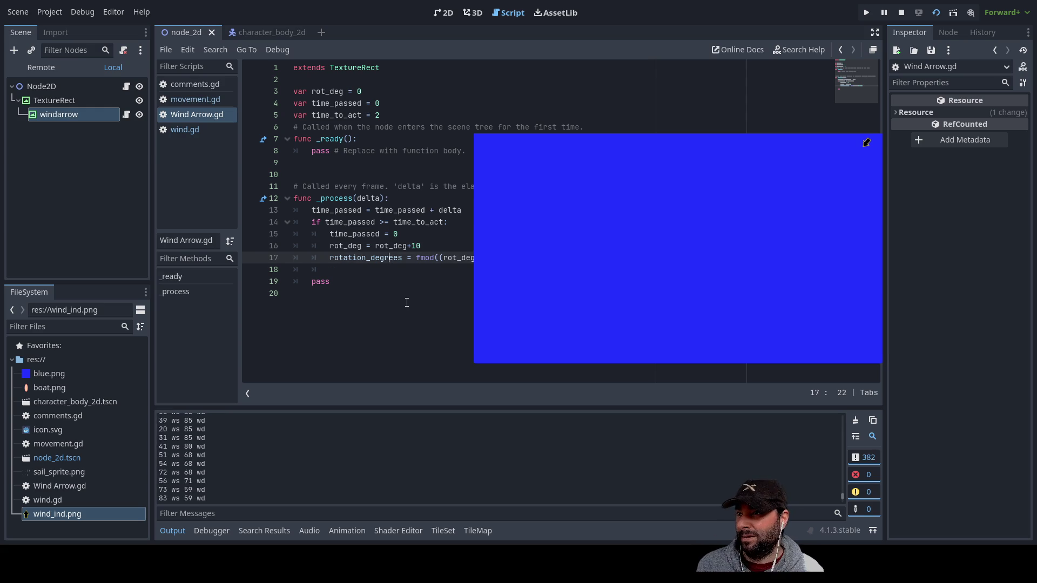
Review lines 16–17, stop the running game with F8, and select rot_deg on line 17
key(Up)
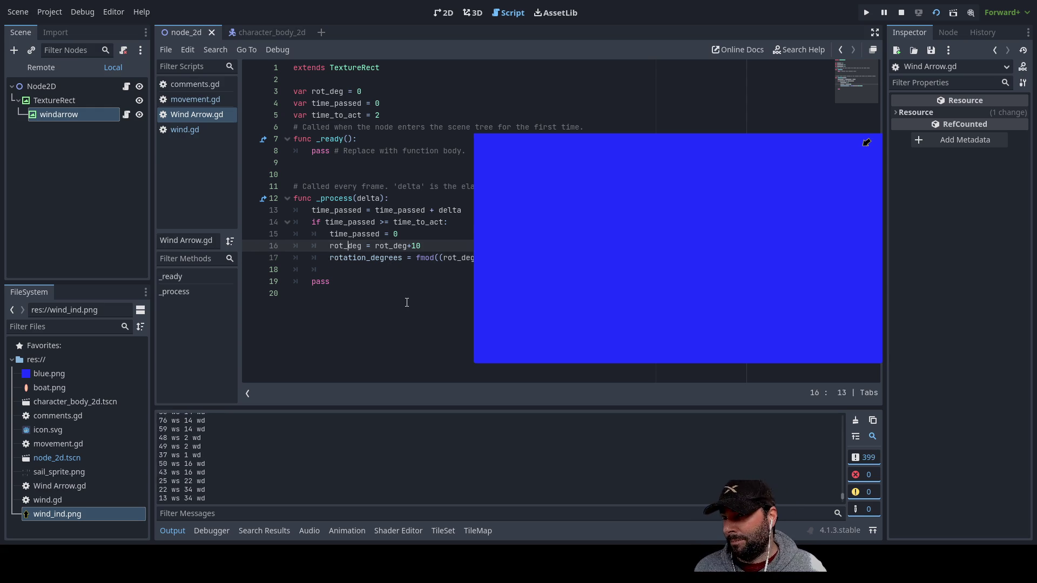
key(Down)
key(Up)
key(Down)
key(Up)
key(Up)
key(Down)
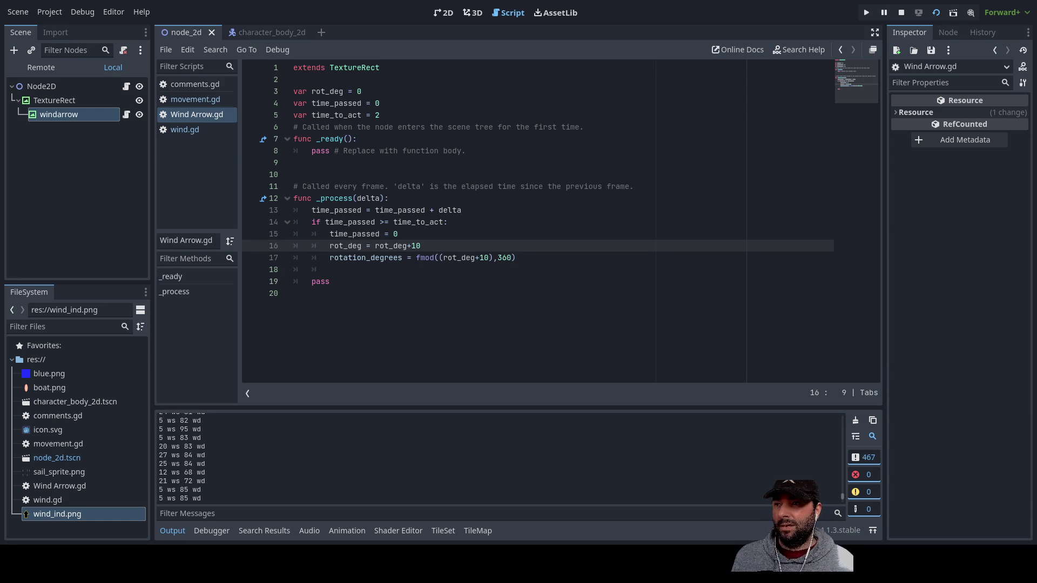
key(F8)
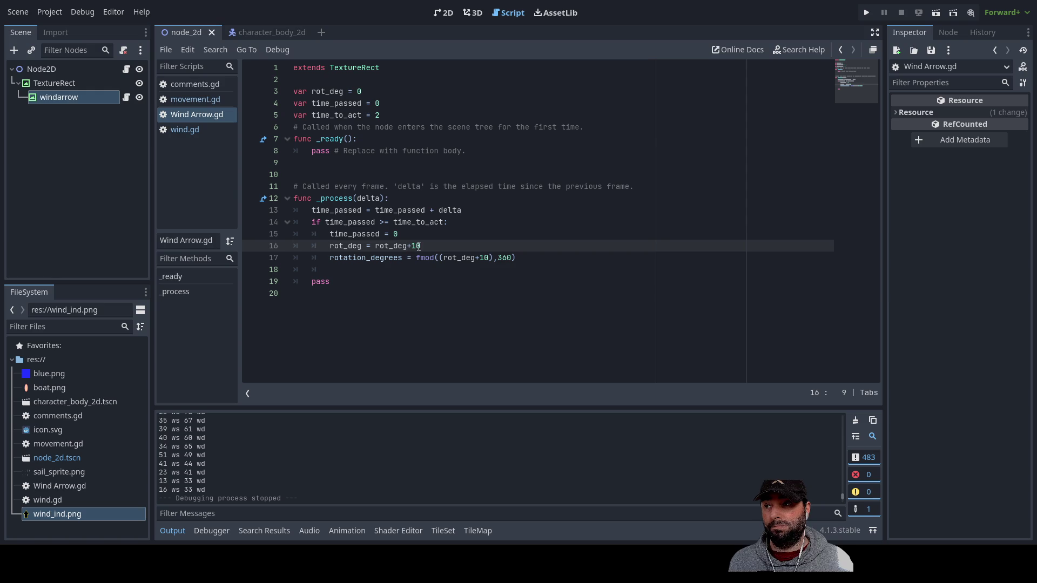
double_click(460, 258)
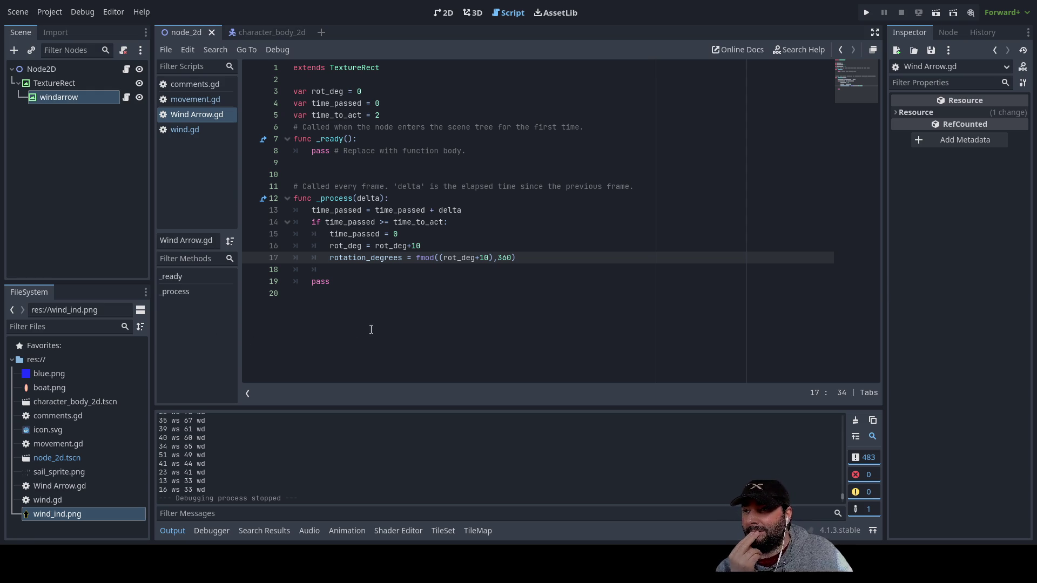
Remove the stray half-typed word from empty line 18 of Wind Arrow.gd
click(337, 271)
text(wi)
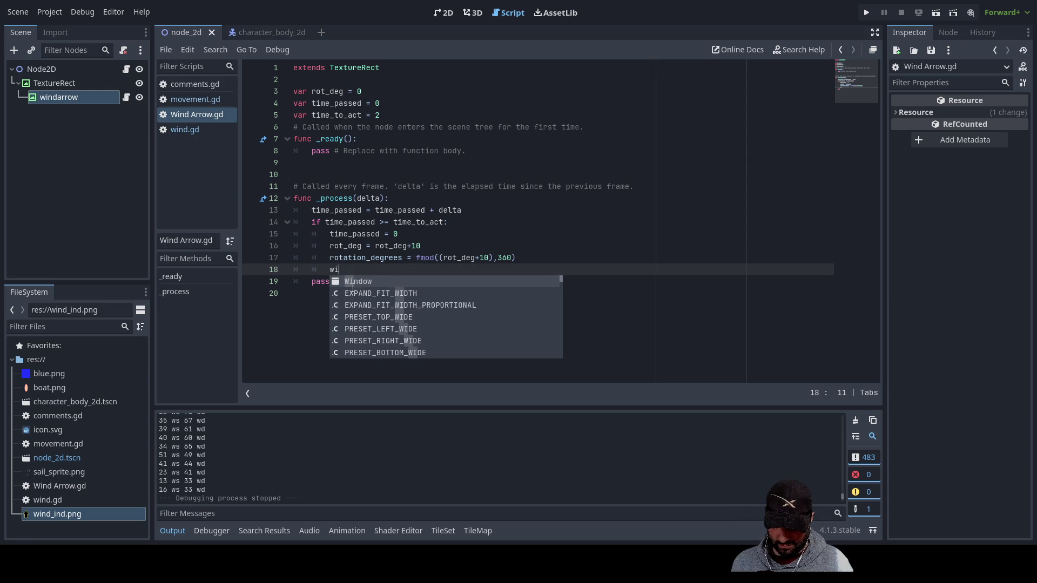
text(nd)
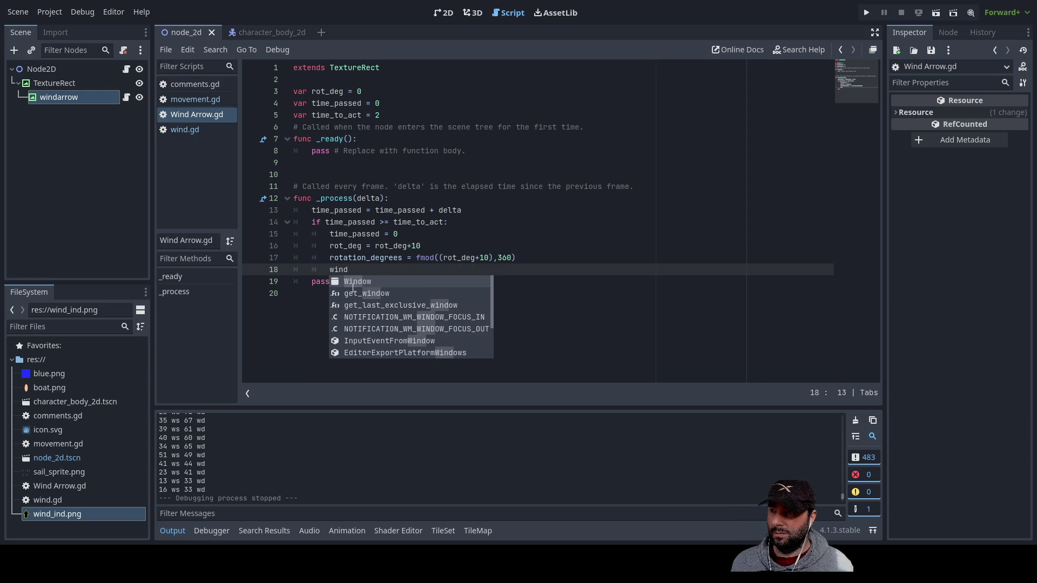
key(BackSpace)
key(BackSpace)
key(BackSpace)
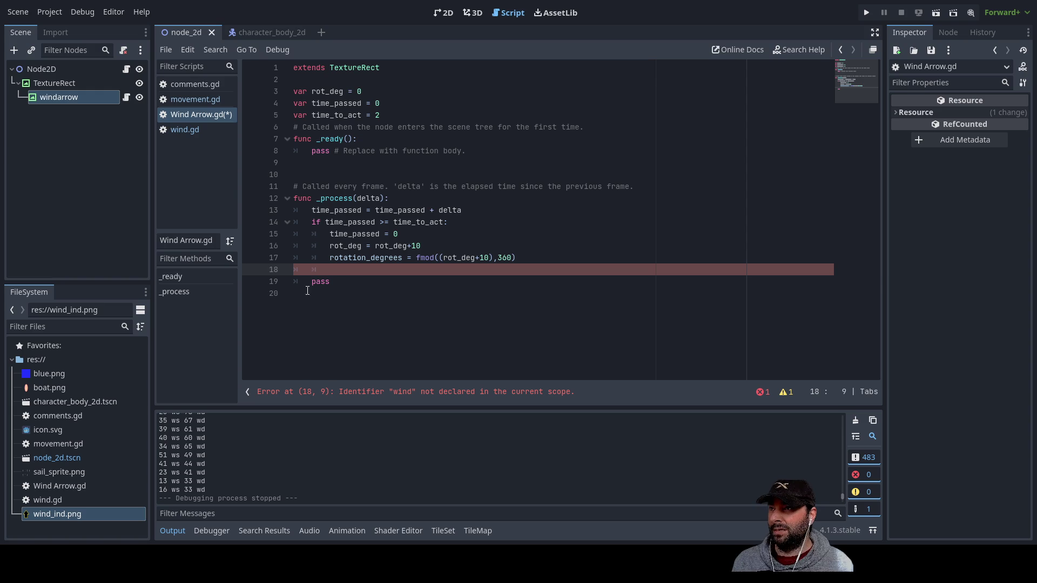
Switch to wind.gd and select wind_strenght and wind_direction in its print line
click(178, 131)
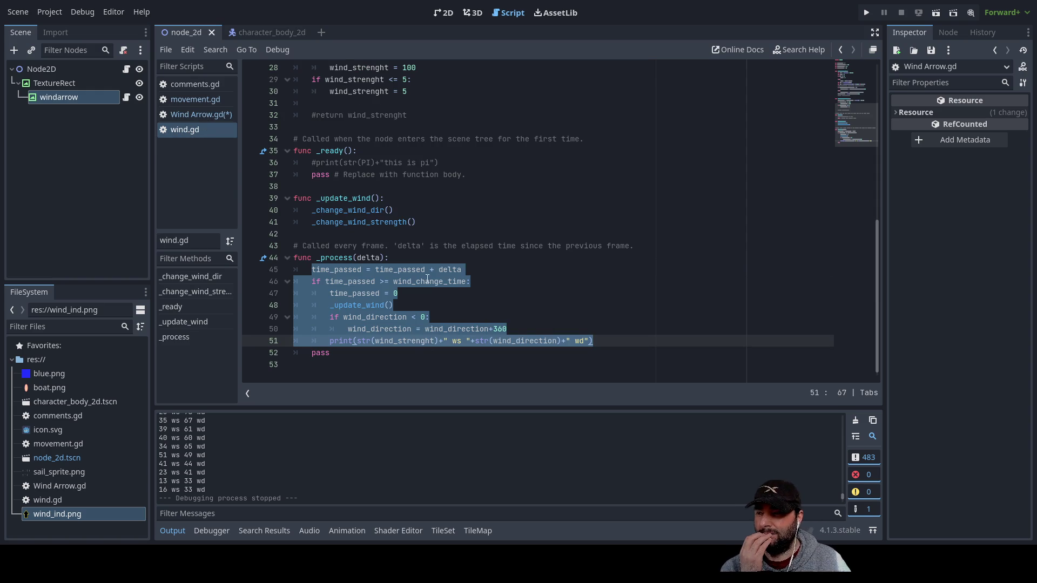
click(416, 358)
double_click(400, 341)
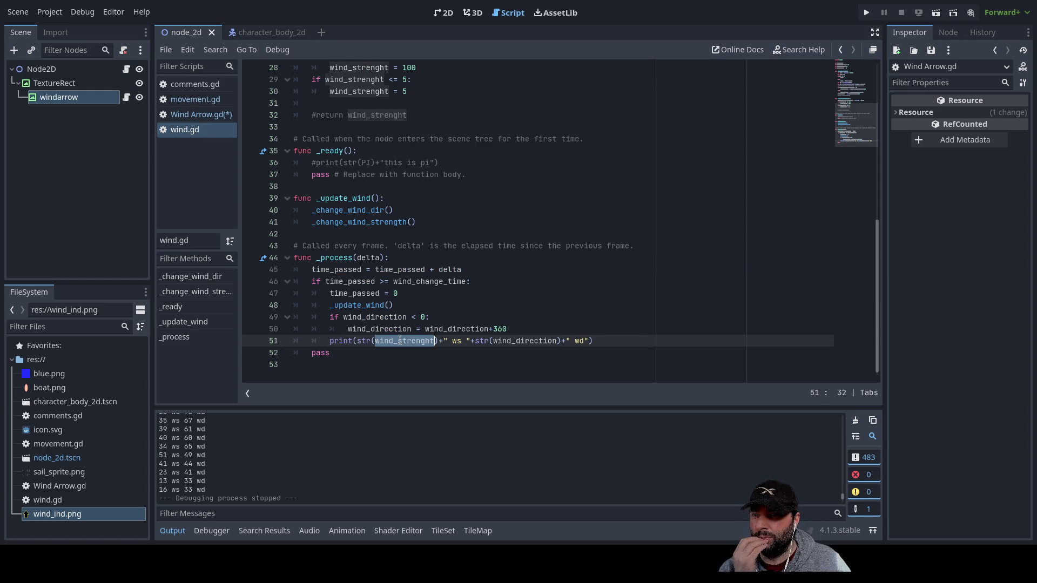
double_click(537, 343)
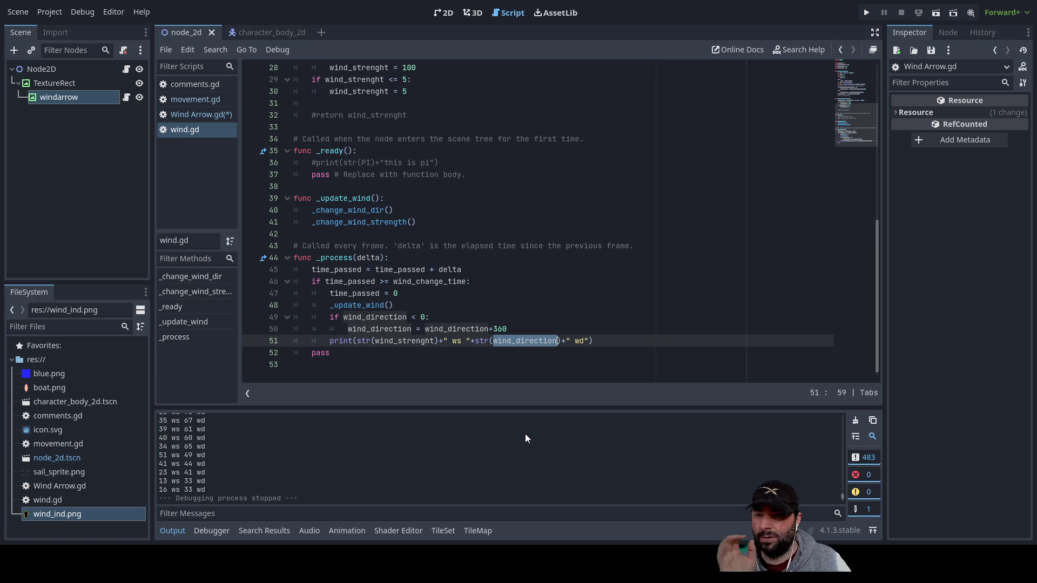
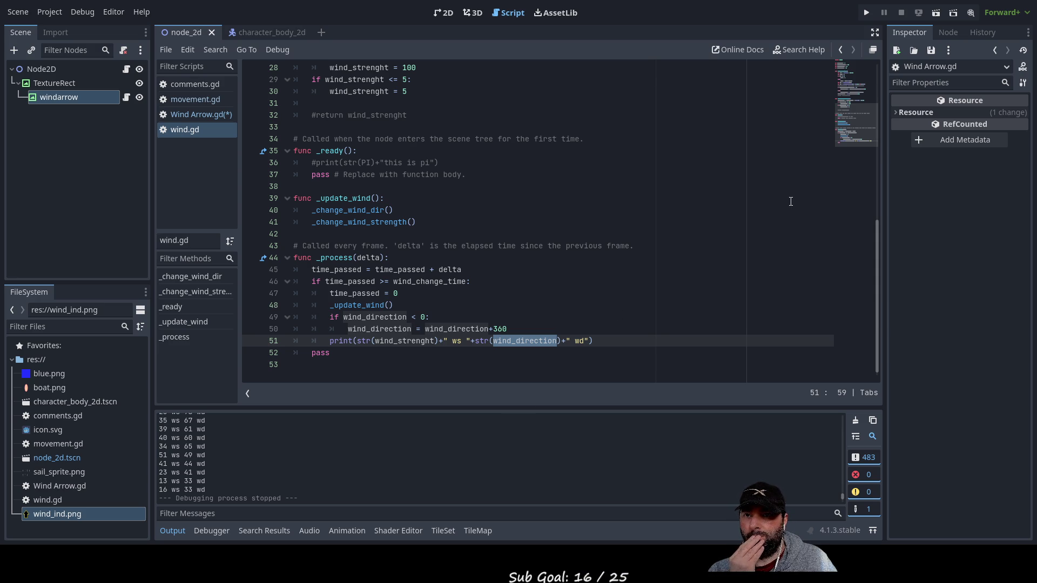
Select the windarrow node and show its Signals list in the Node dock
click(76, 97)
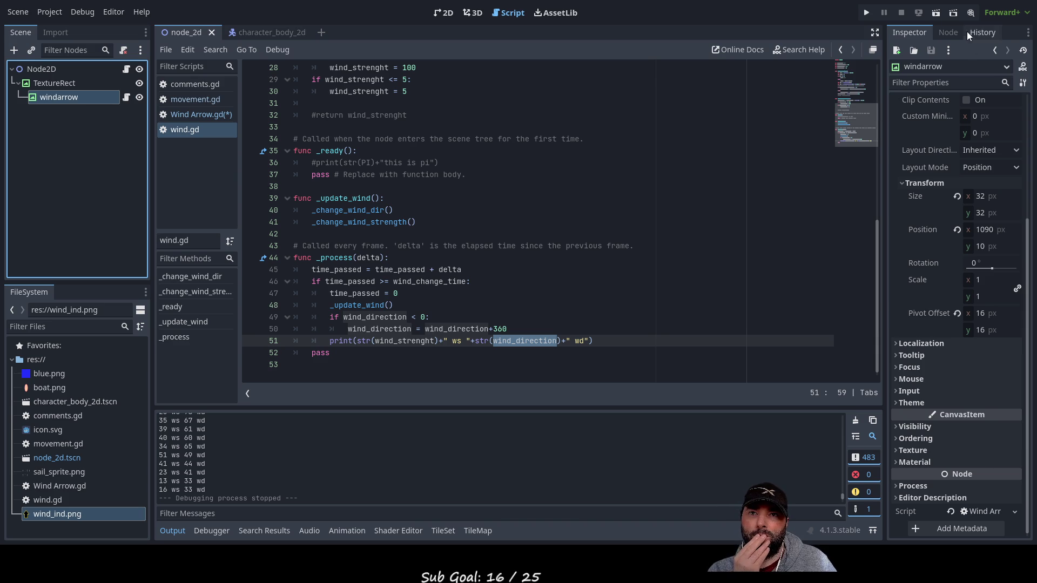
click(946, 33)
click(923, 51)
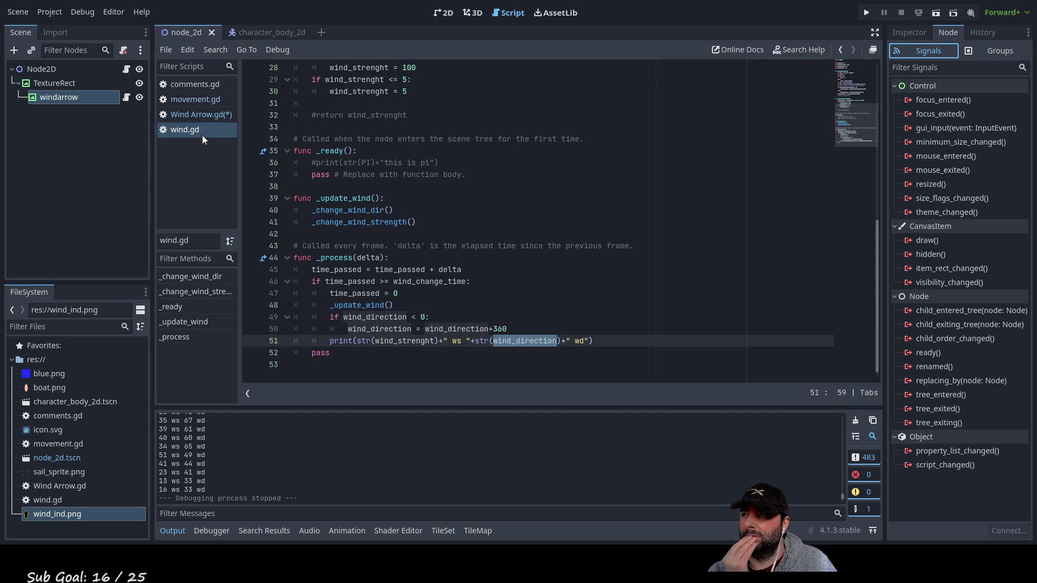
Return to the wind.gd script and place the cursor after the pass line
click(198, 115)
click(186, 131)
click(370, 364)
click(373, 352)
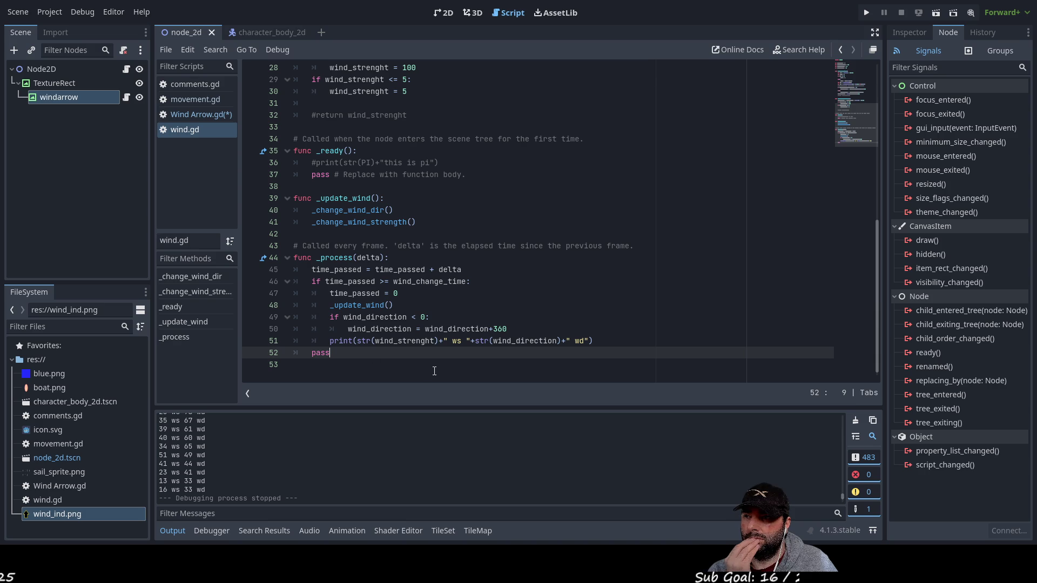